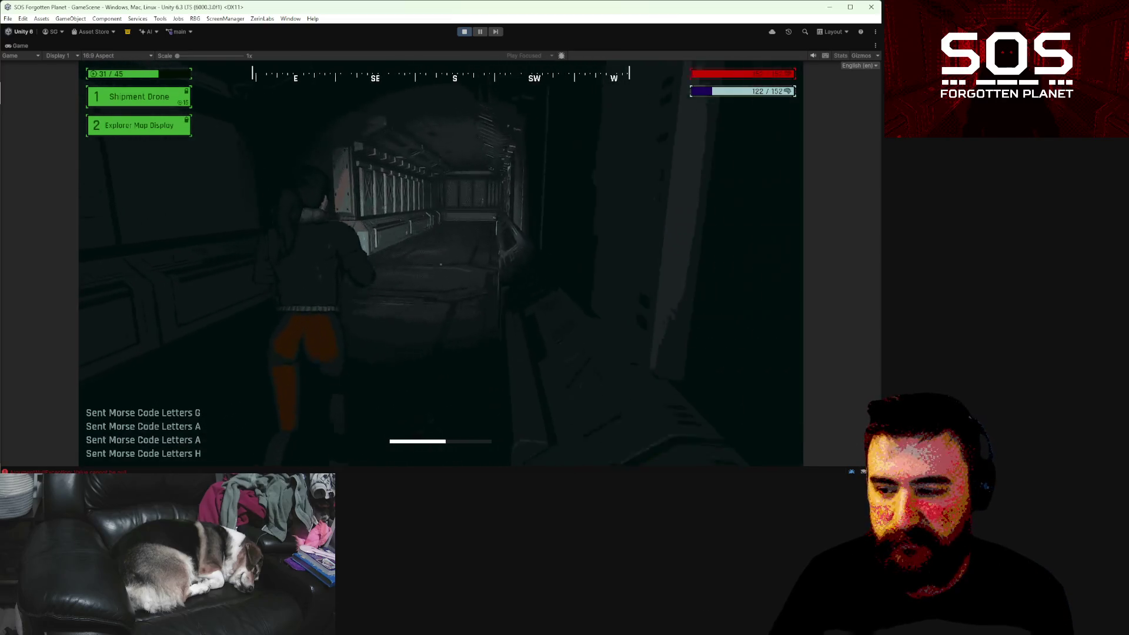
# - Walk through the Permitting Office and run along the corridor past the console
pyautogui.press('w')
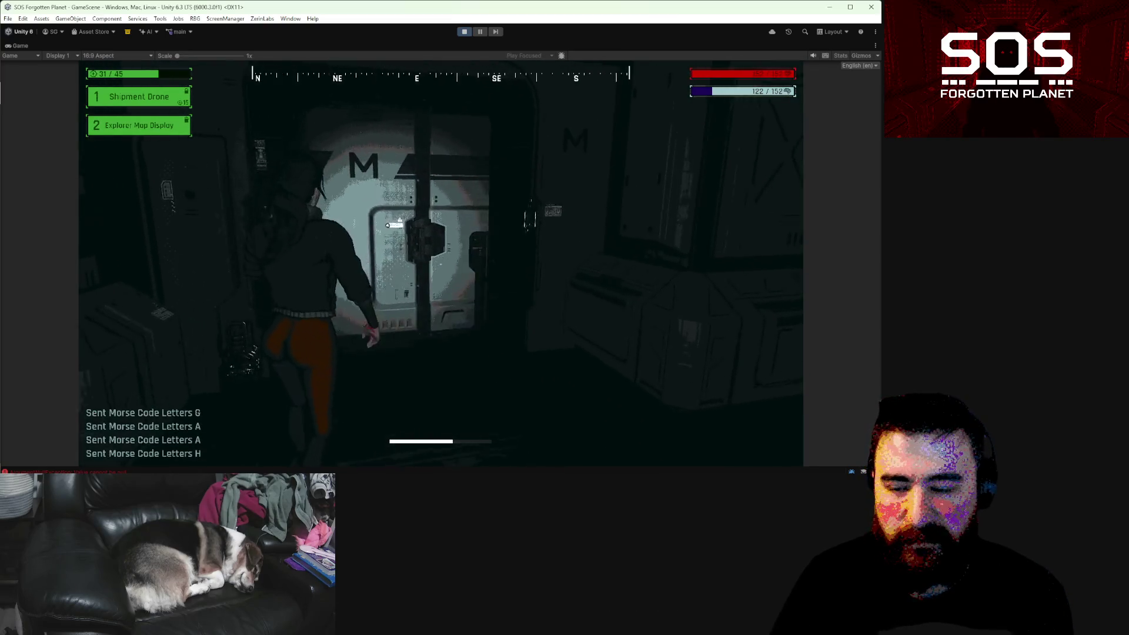
pyautogui.press('w')
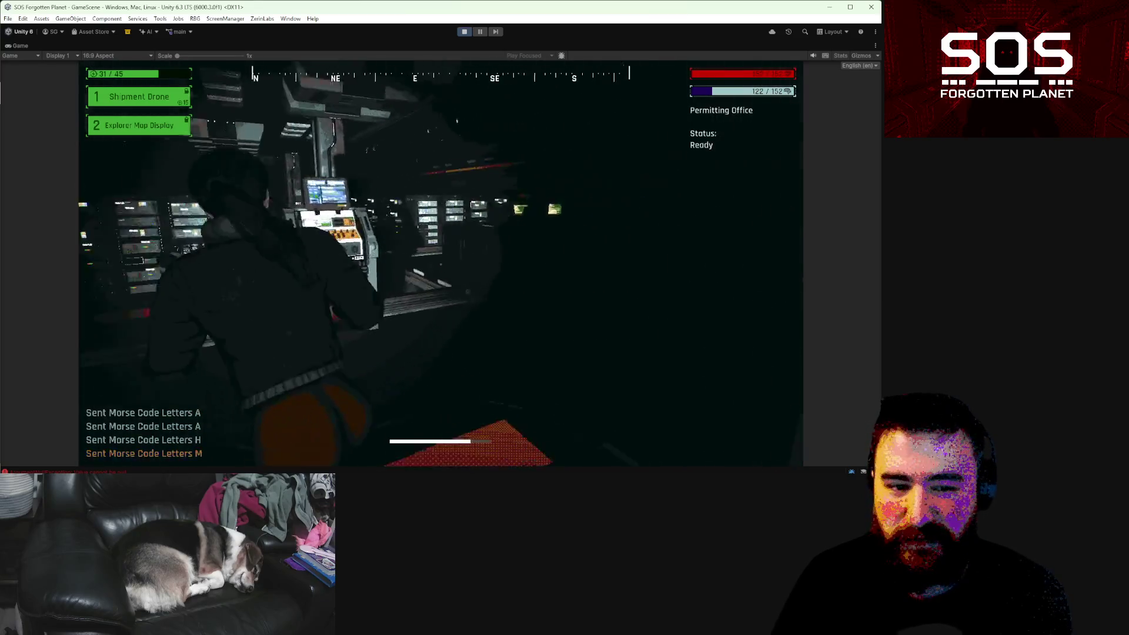
pyautogui.press('w')
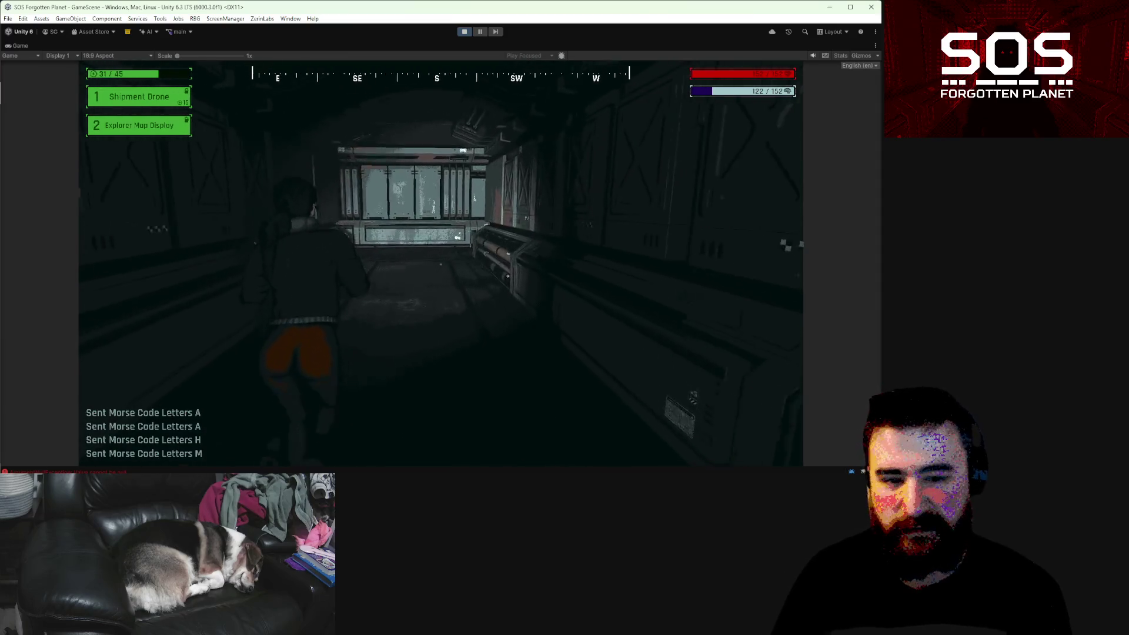
pyautogui.press('w')
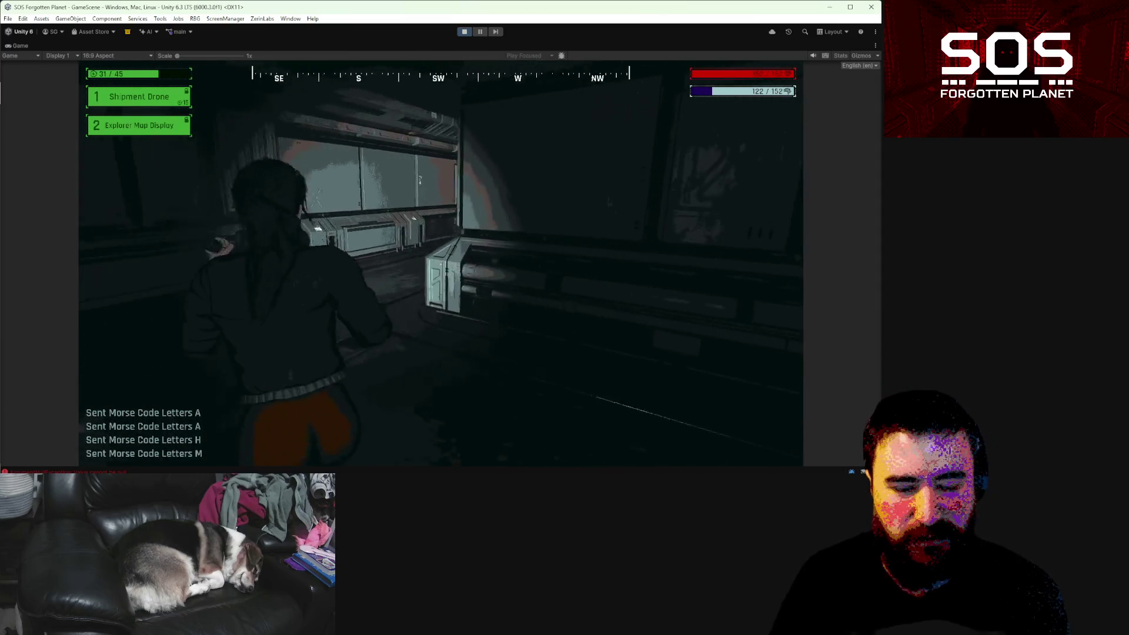
pyautogui.press('w')
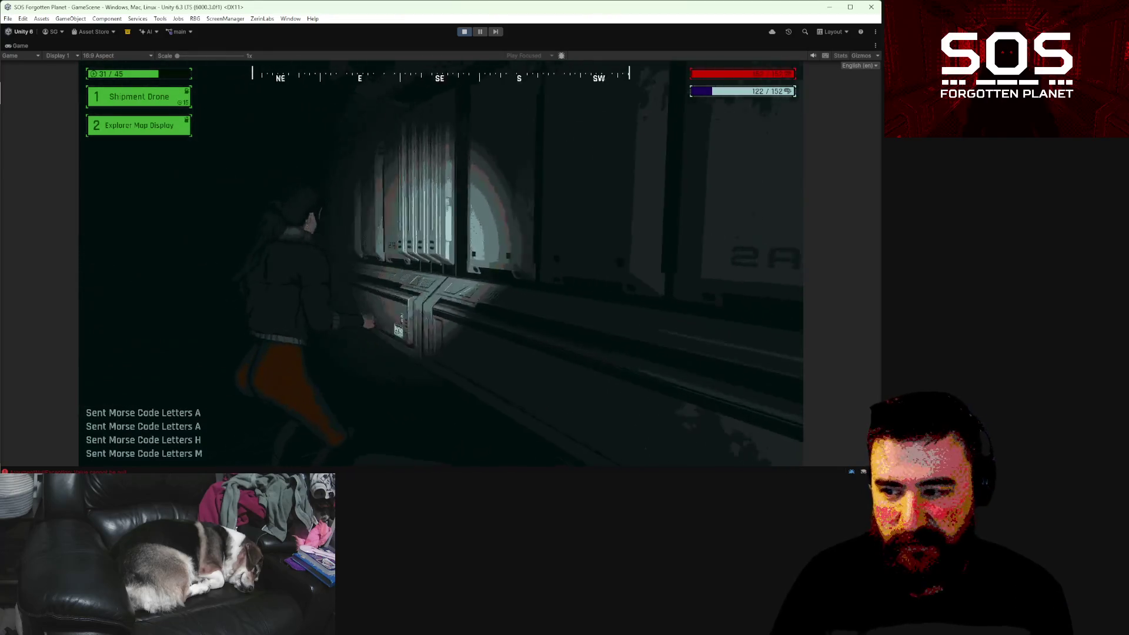
pyautogui.press('w')
pyautogui.press('w')
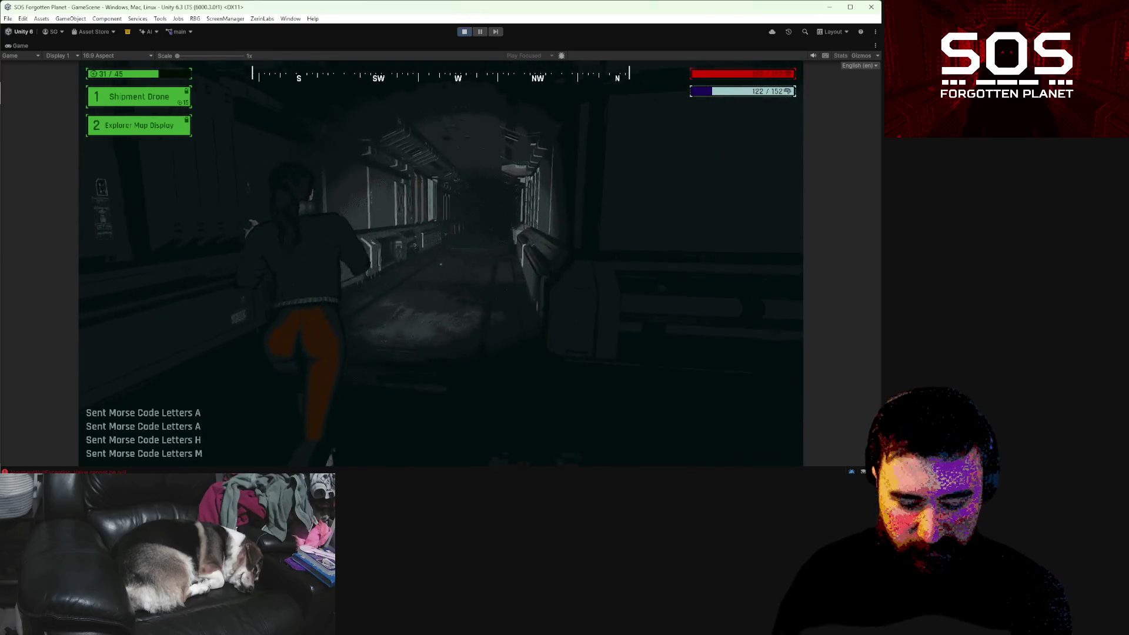
# - Glance at the Zone 3 map, then keep running down the corridor while swinging the camera
pyautogui.press('m')
pyautogui.press('m')
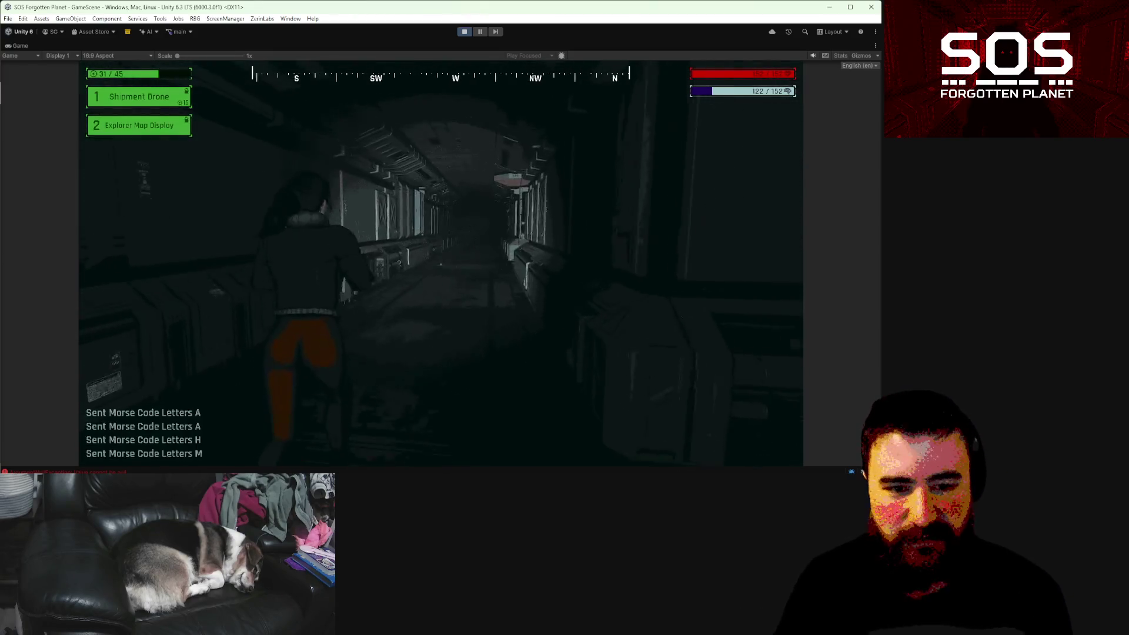
pyautogui.press('w')
pyautogui.press('w')
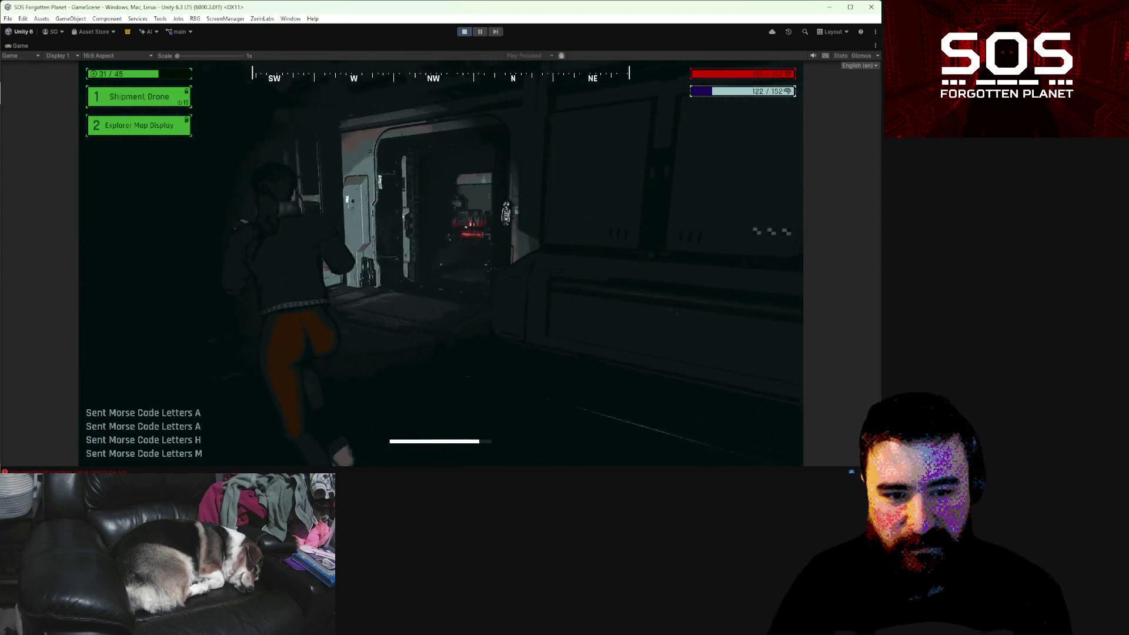
pyautogui.press('w')
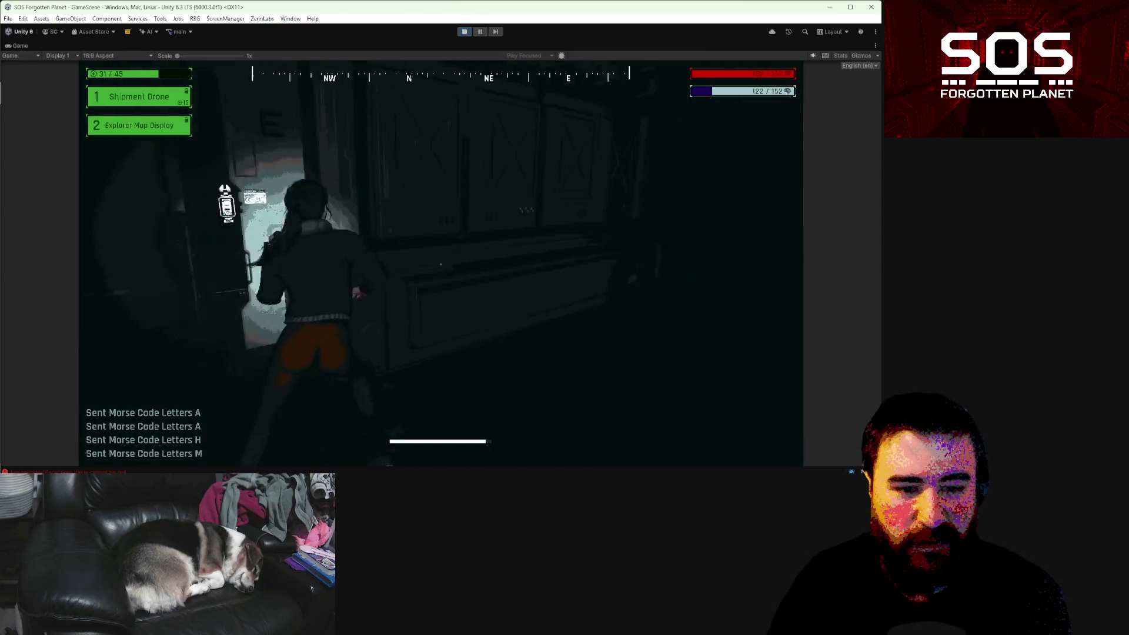
pyautogui.press('w')
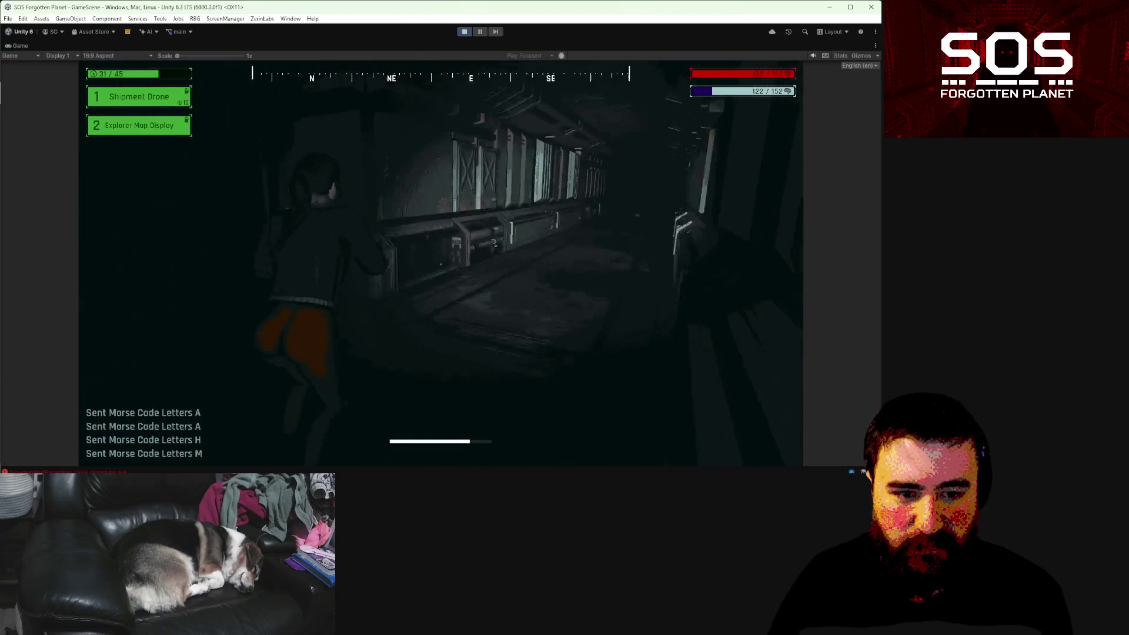
pyautogui.press('w')
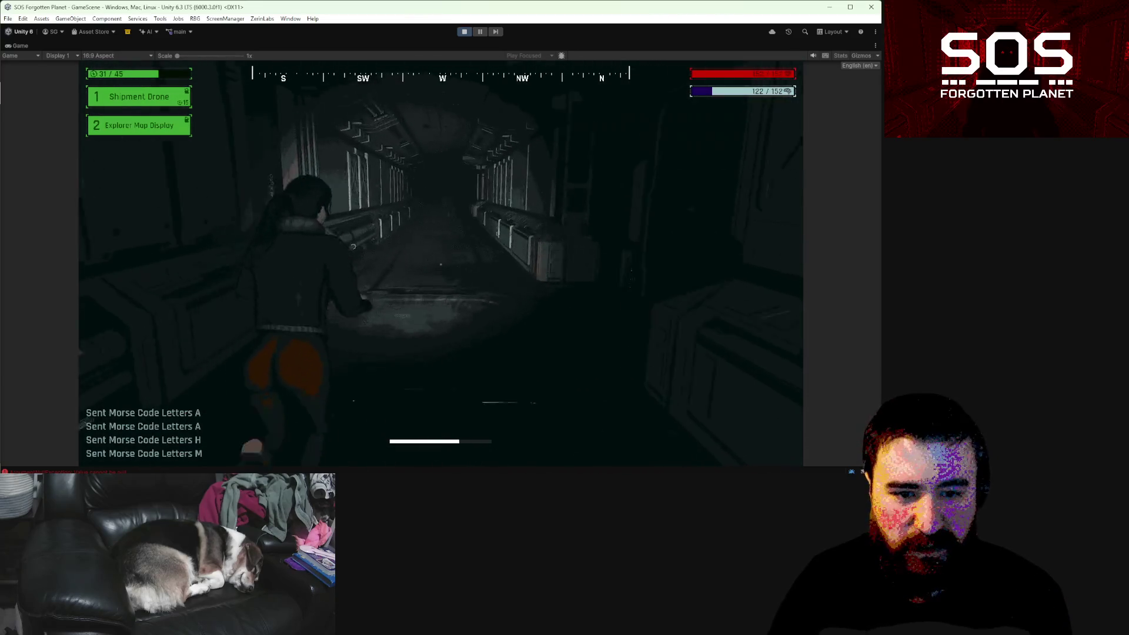
# - Check the Zone 3 map briefly, then run through the corridors and rooms into the Biometrics Lab
pyautogui.press('m')
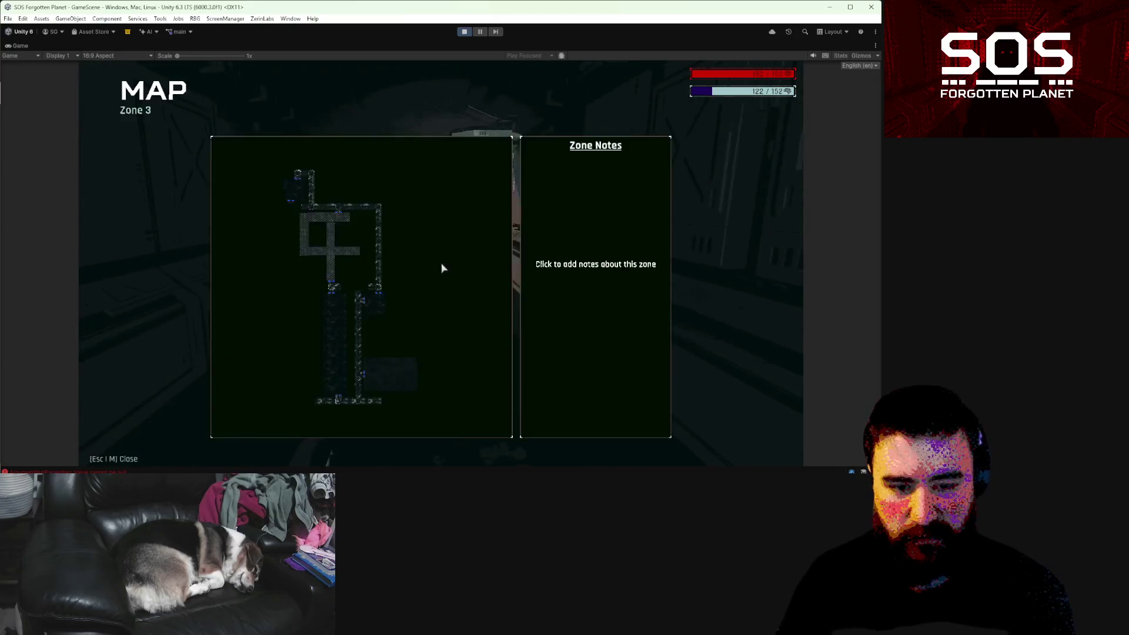
pyautogui.press('m')
pyautogui.press('w')
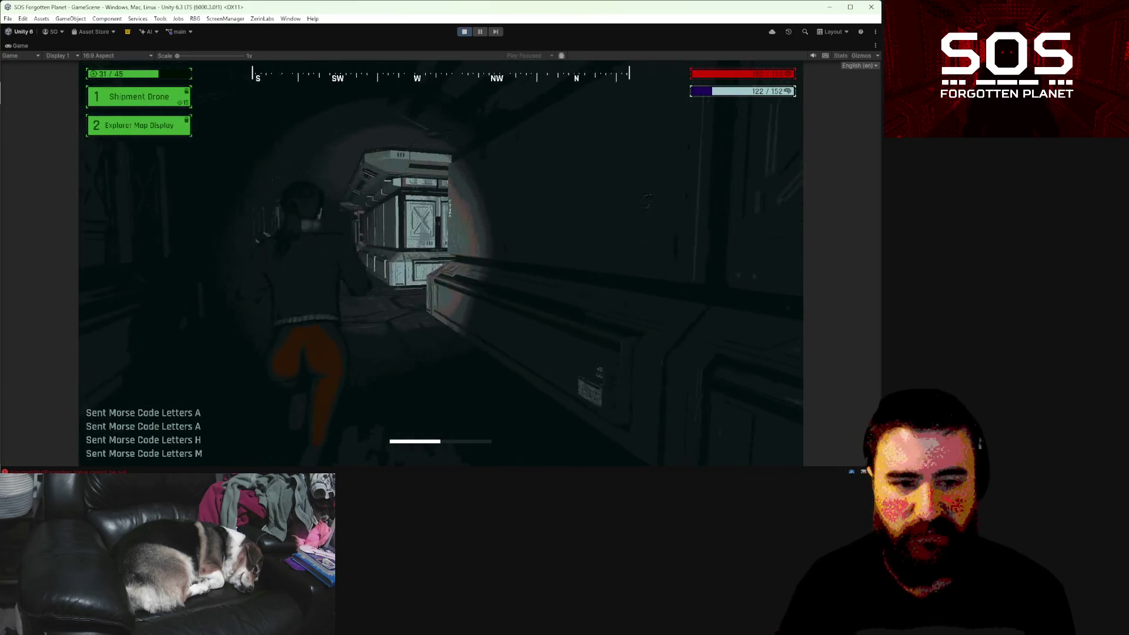
pyautogui.press('w')
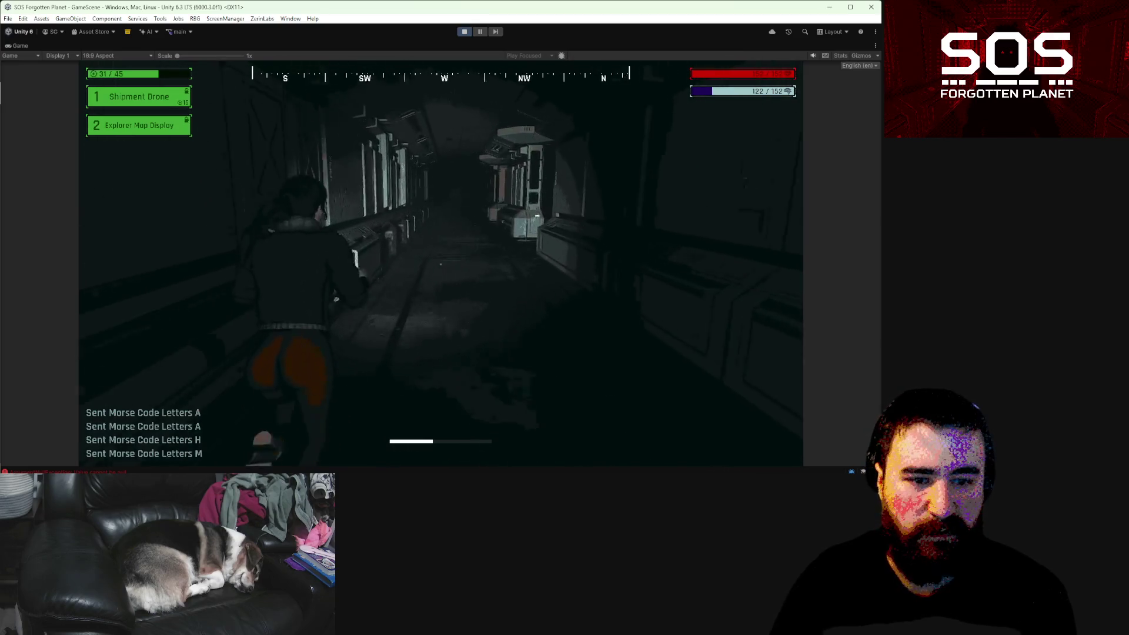
pyautogui.press('w')
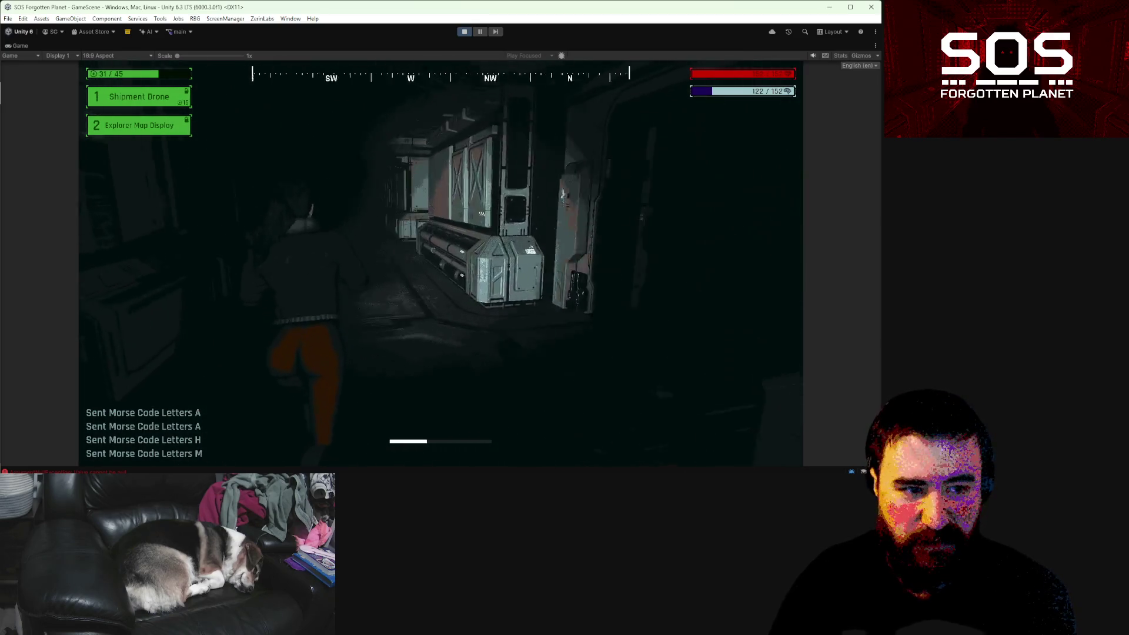
pyautogui.press('w')
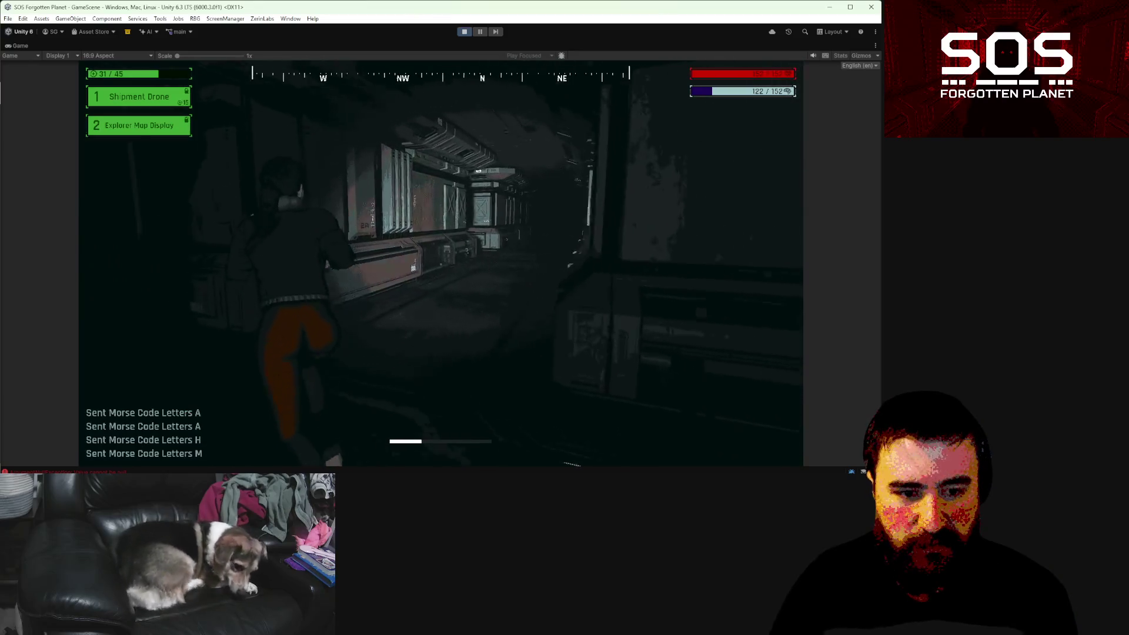
pyautogui.press('w')
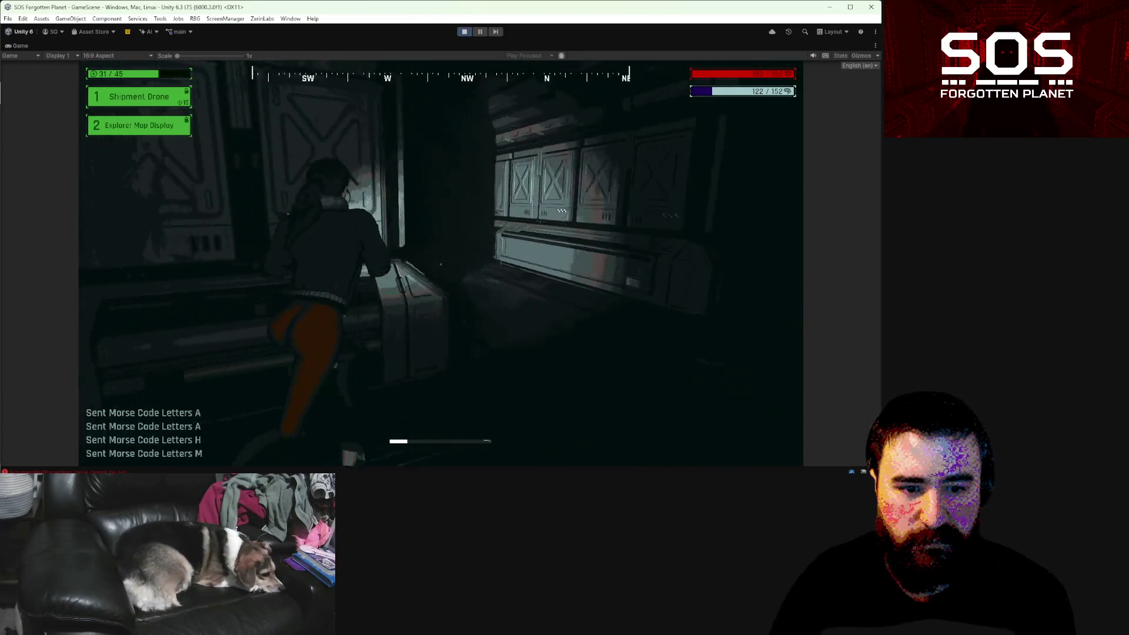
pyautogui.press('w')
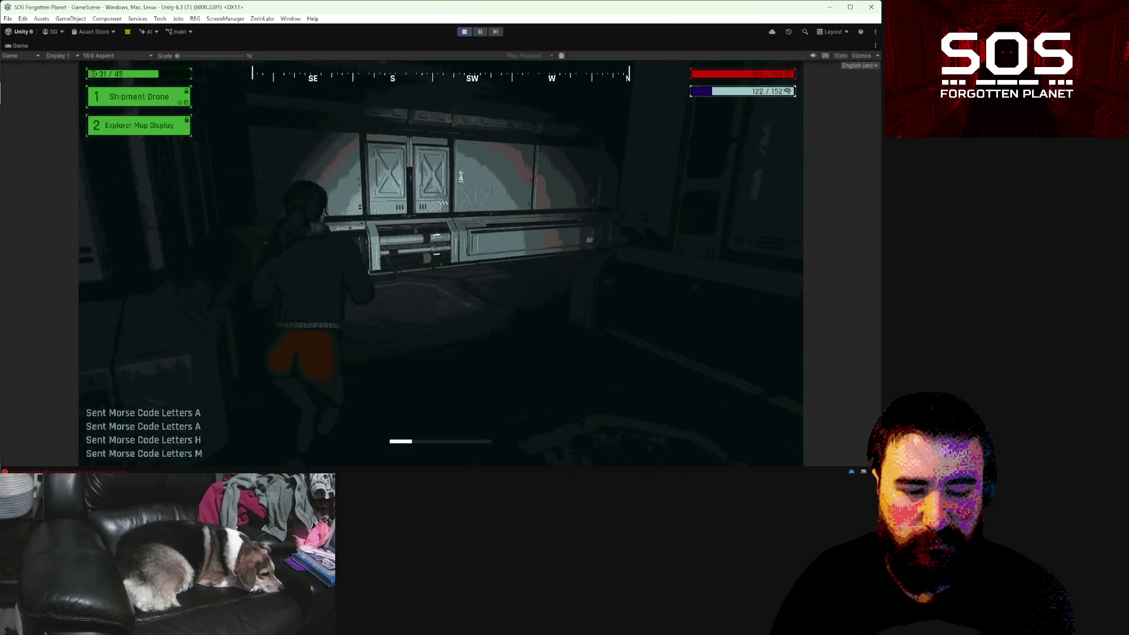
pyautogui.press('w')
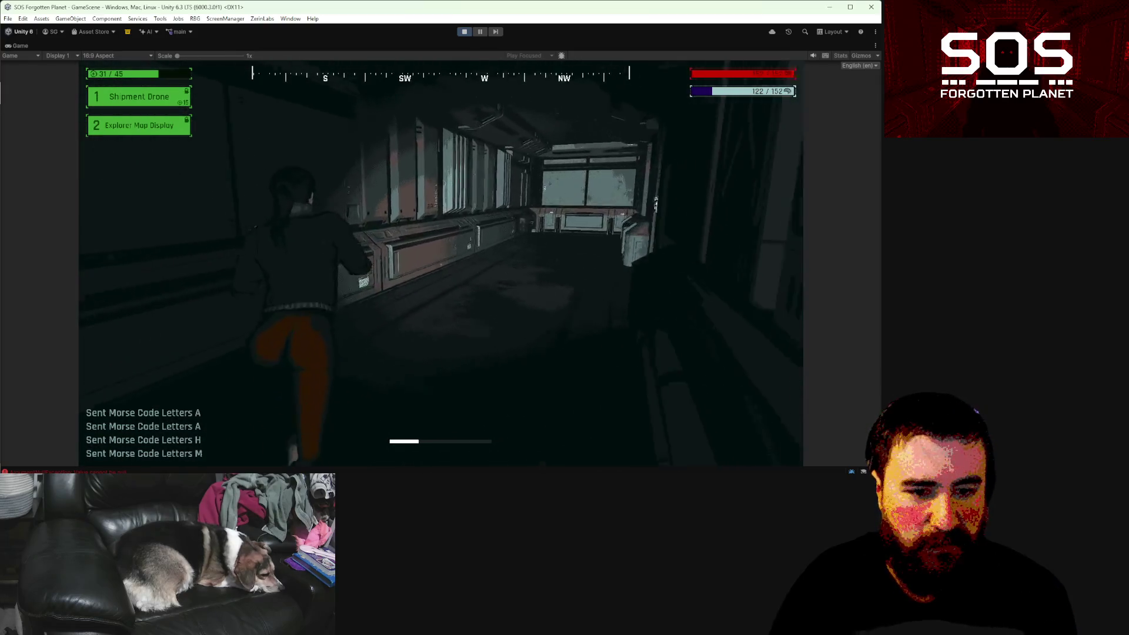
pyautogui.press('w')
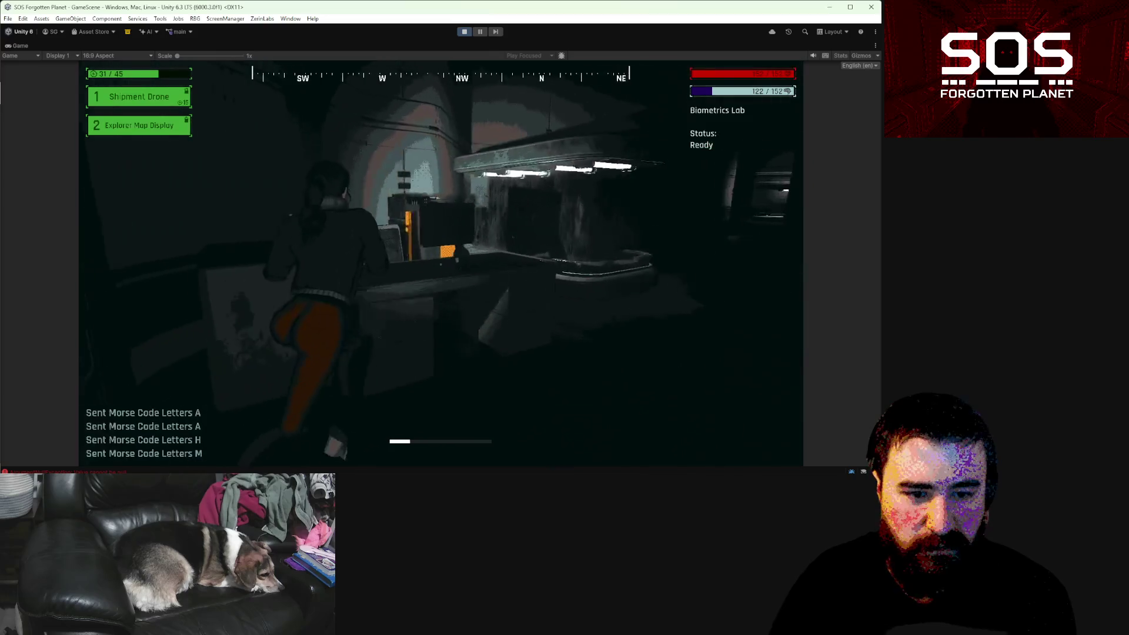
pyautogui.press('w')
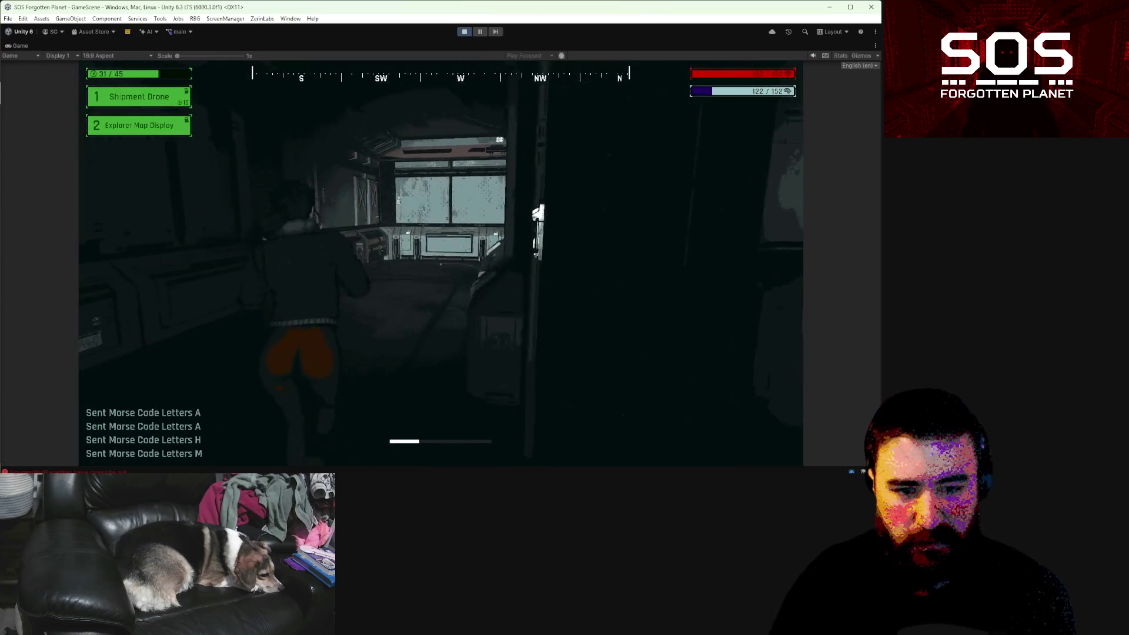
# - Review the newly revealed Zone 3 map between corridor runs, then pause the game
pyautogui.press('m')
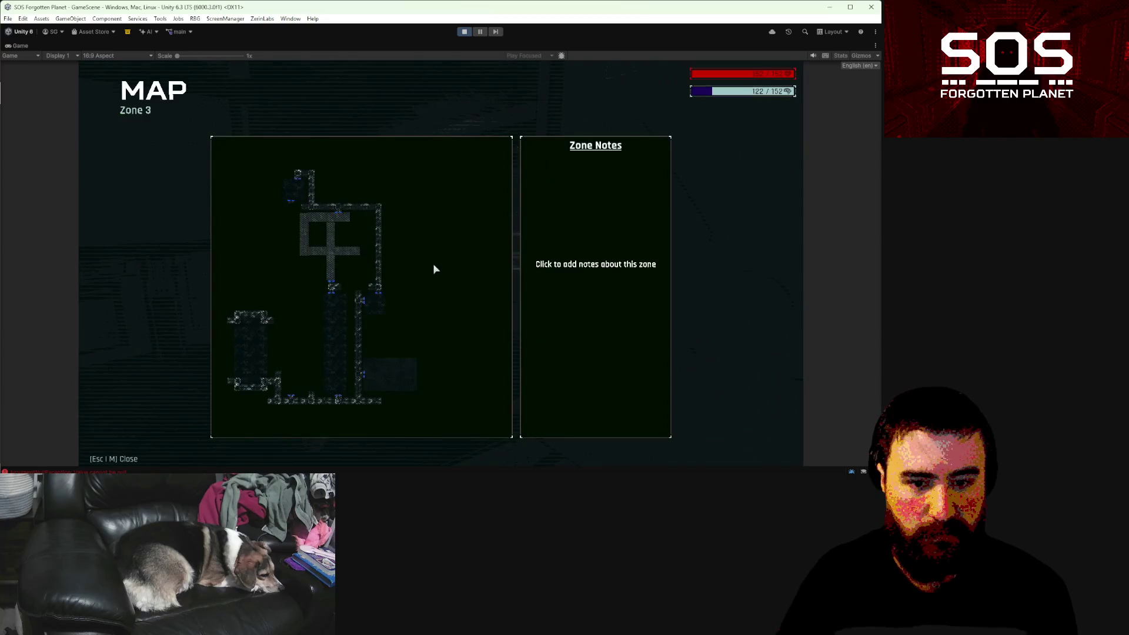
pyautogui.press('m')
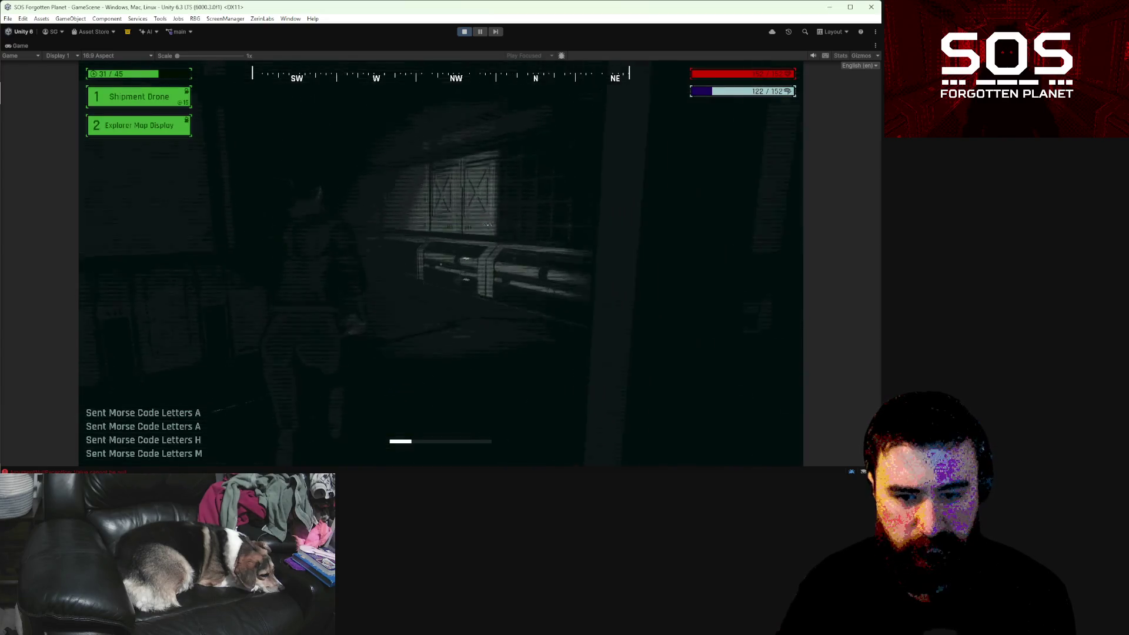
pyautogui.press('w')
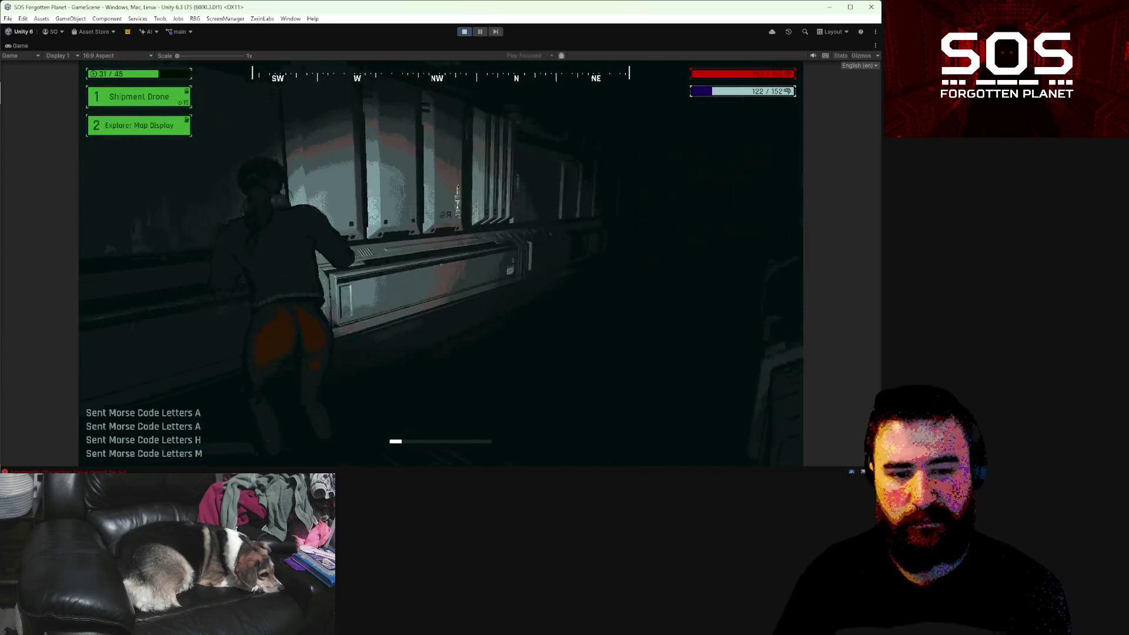
pyautogui.press('w')
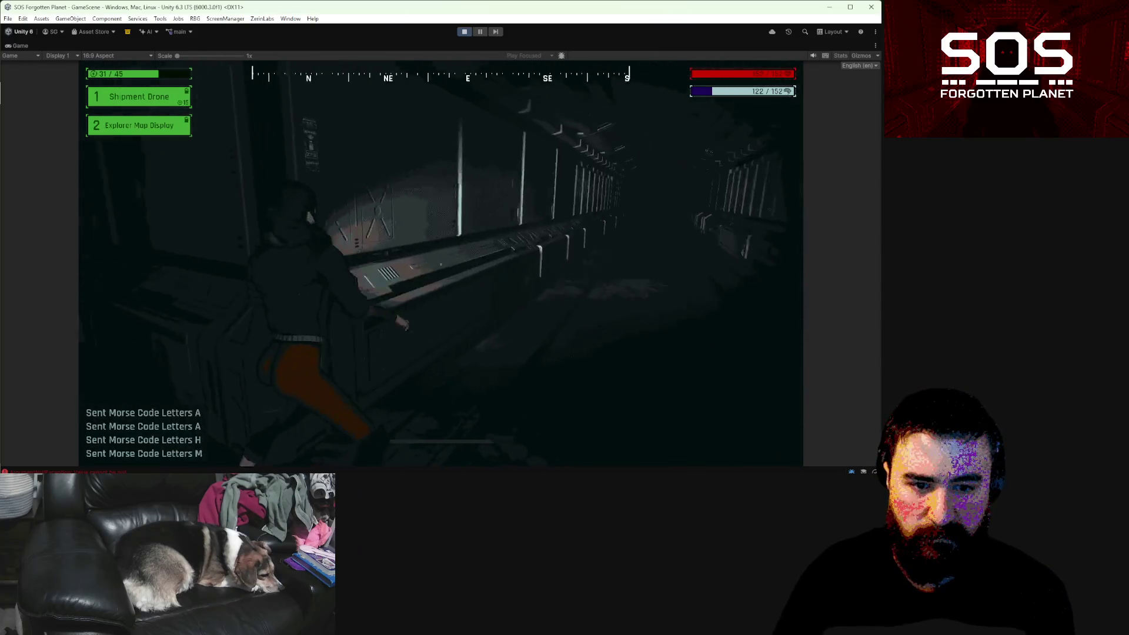
pyautogui.press('m')
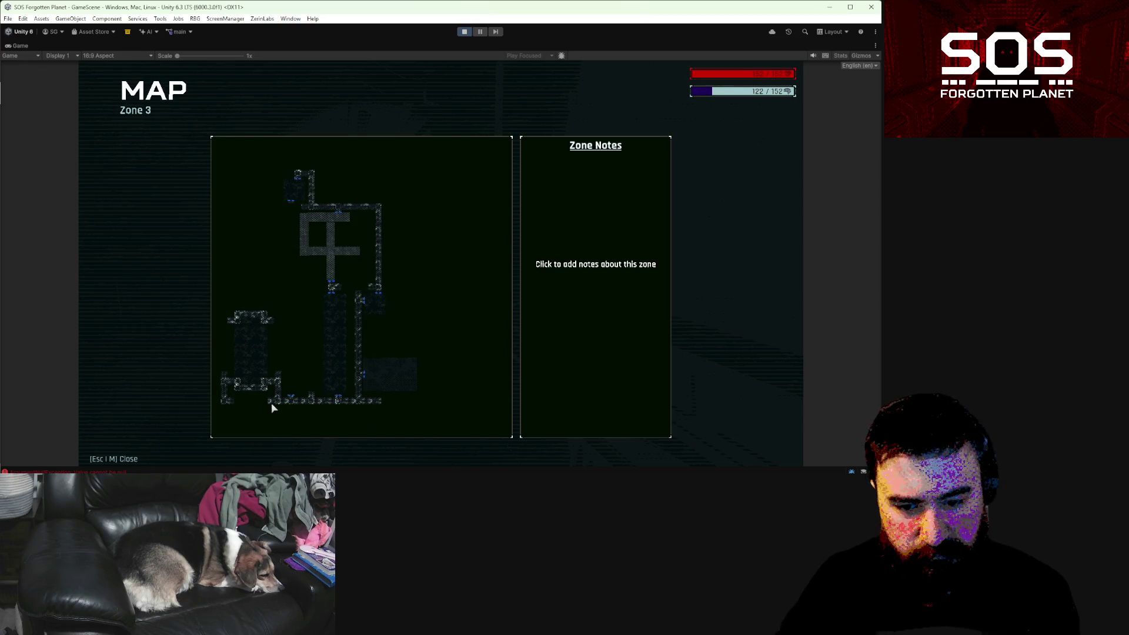
pyautogui.press('m')
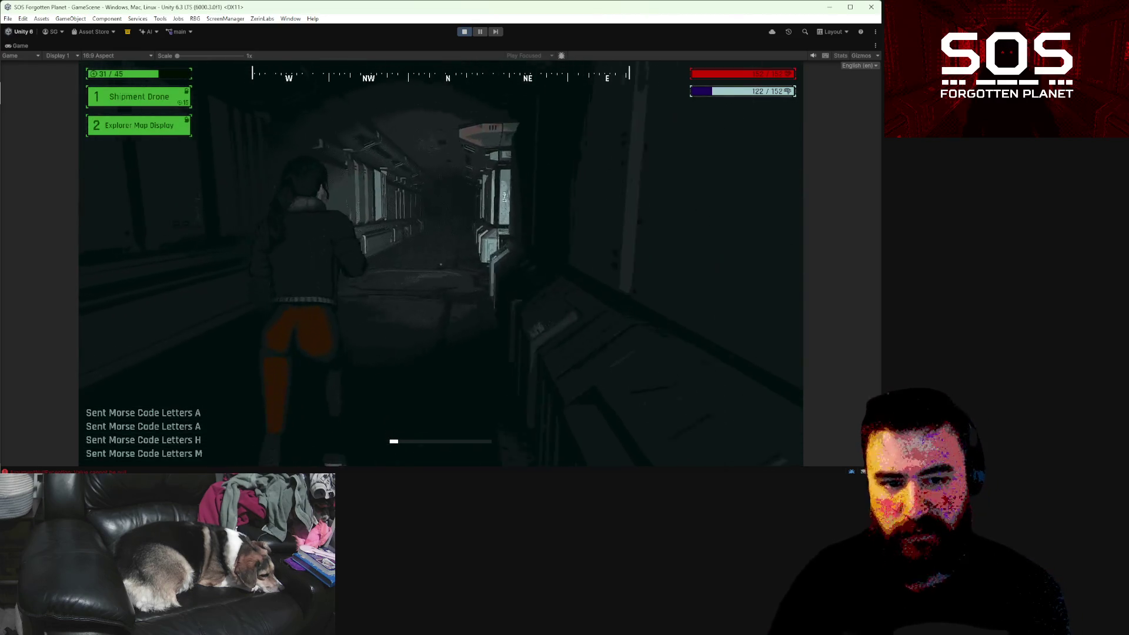
pyautogui.press('Escape')
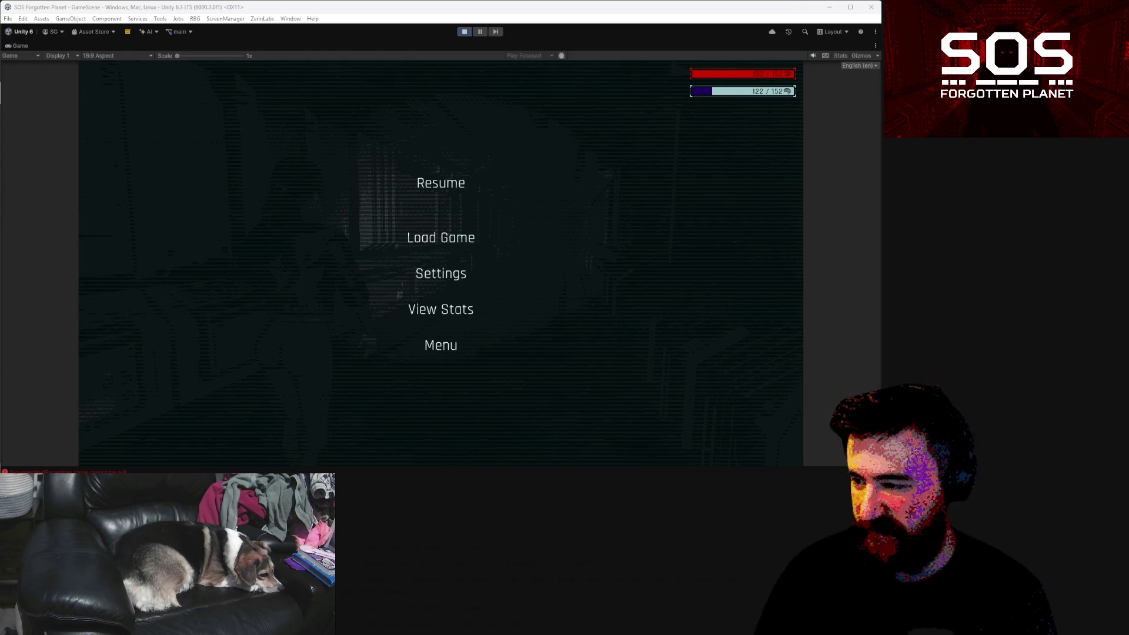
# - Resume the game and walk the character down the station corridors toward the Biometrics Lab
pyautogui.click(453, 190)
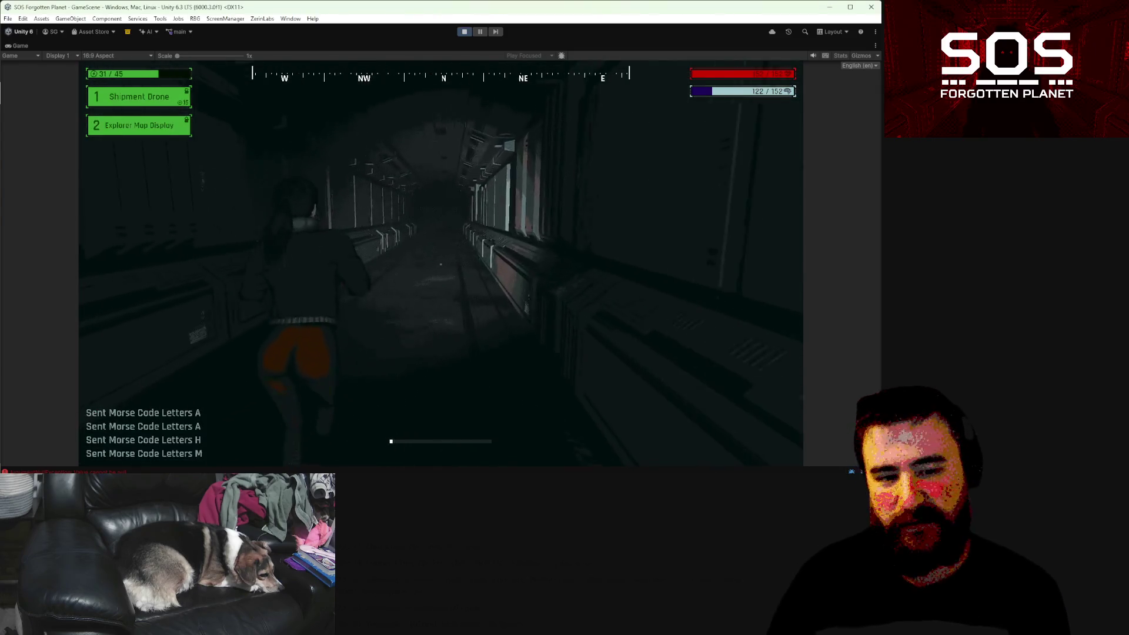
pyautogui.press('w')
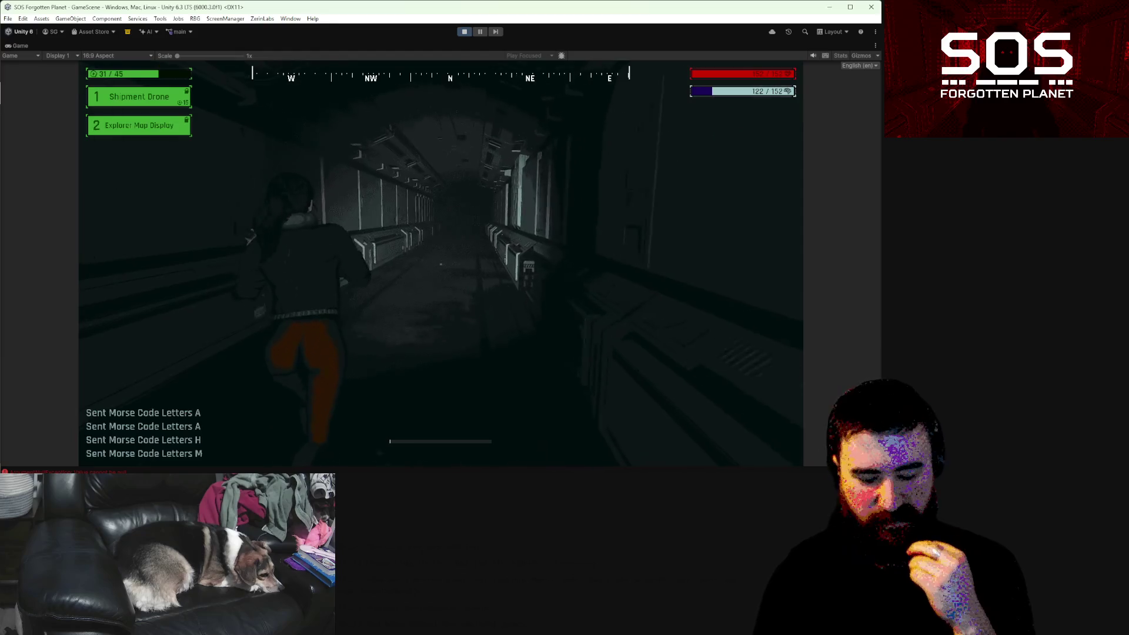
pyautogui.press('w')
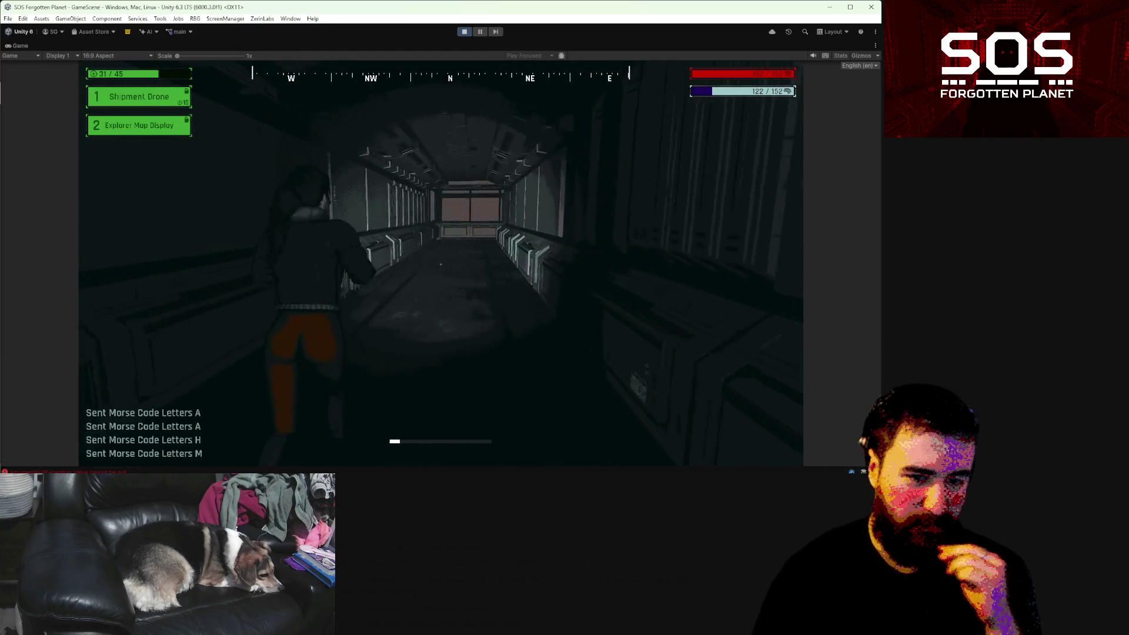
pyautogui.press('w')
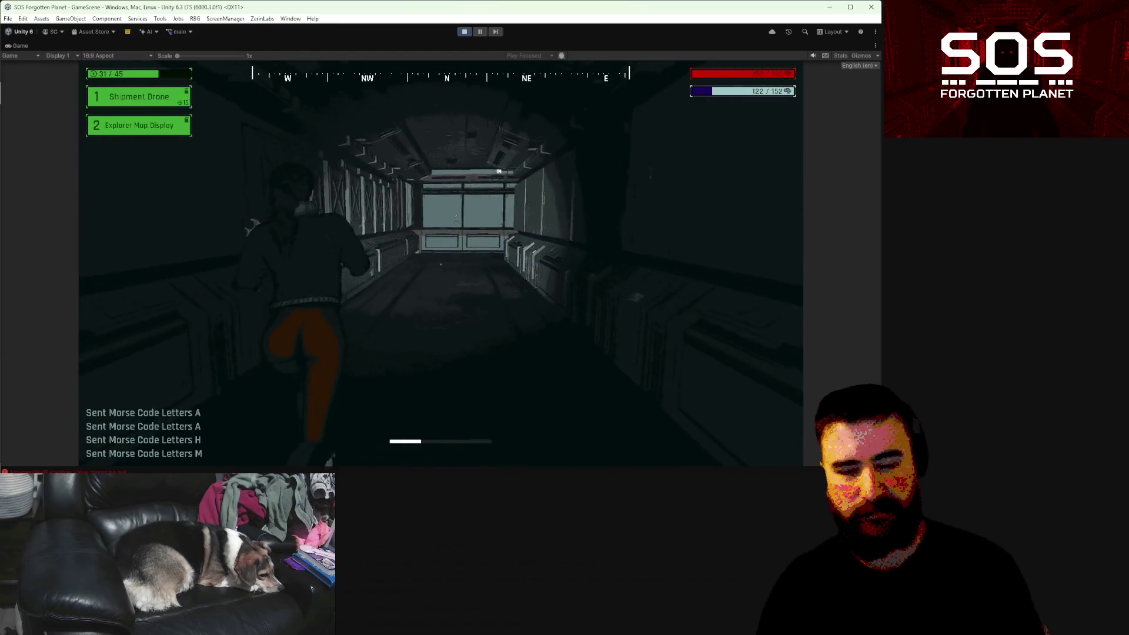
pyautogui.press('w')
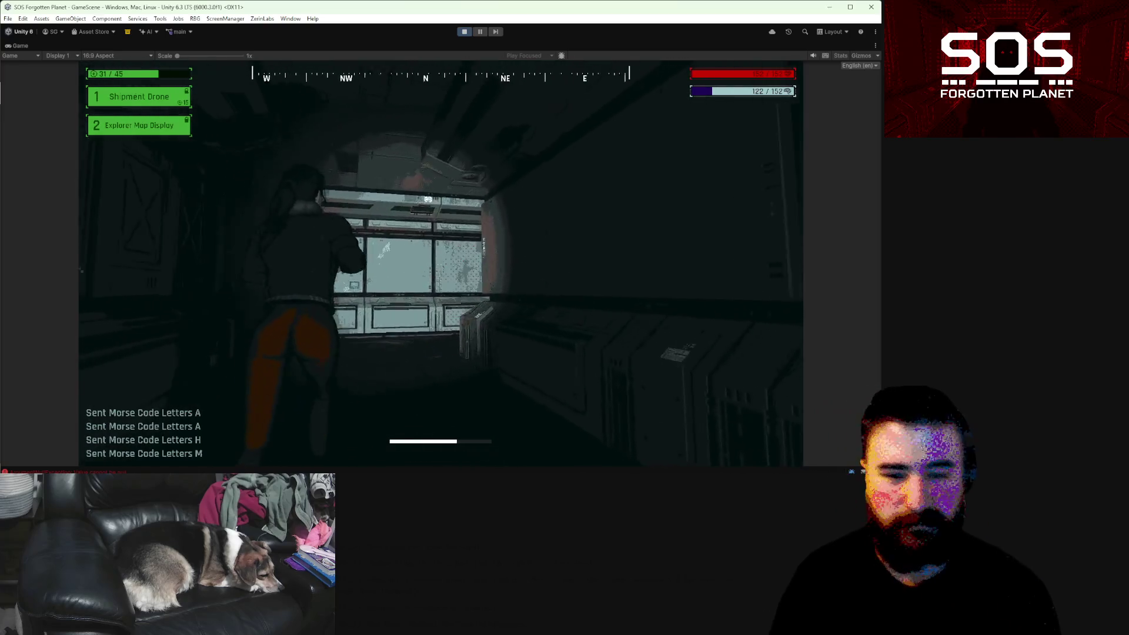
pyautogui.press('w')
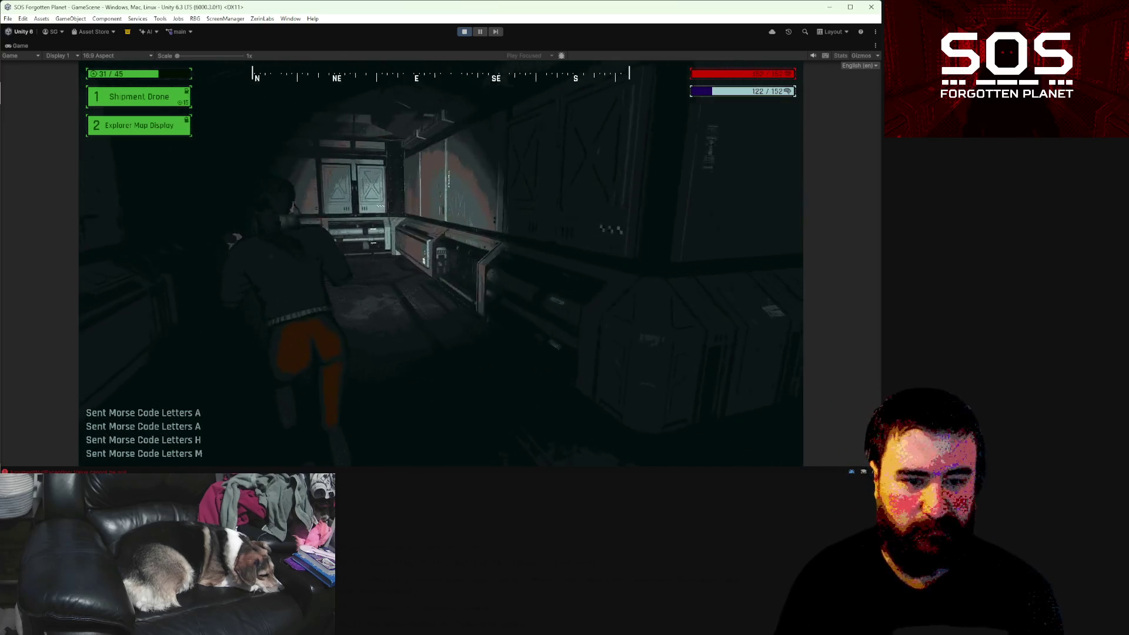
pyautogui.press('w')
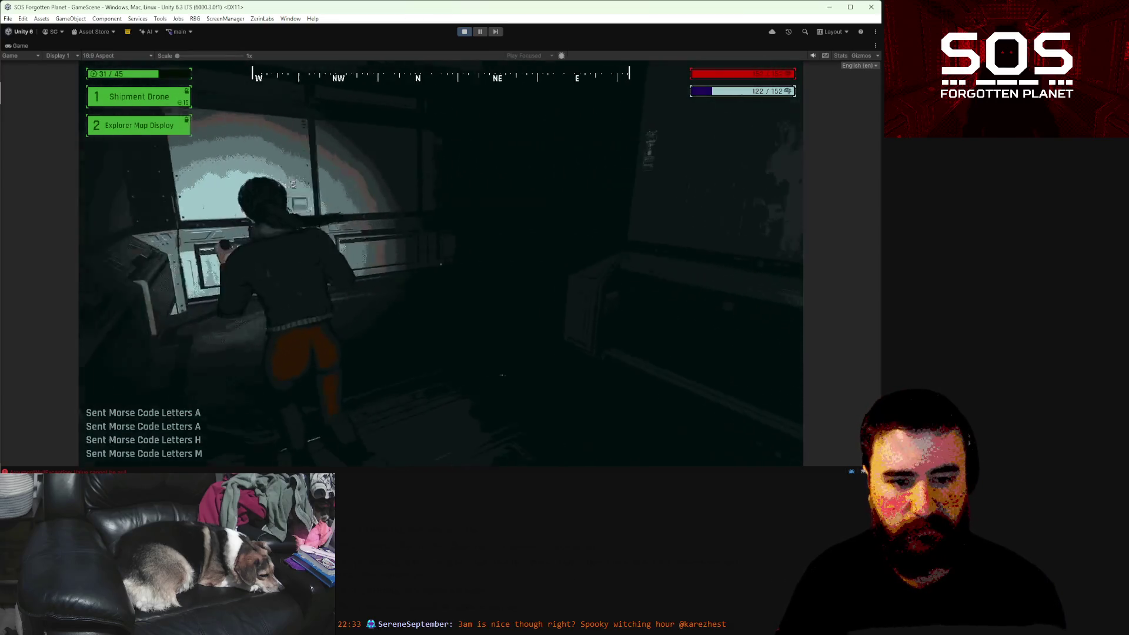
pyautogui.press('w')
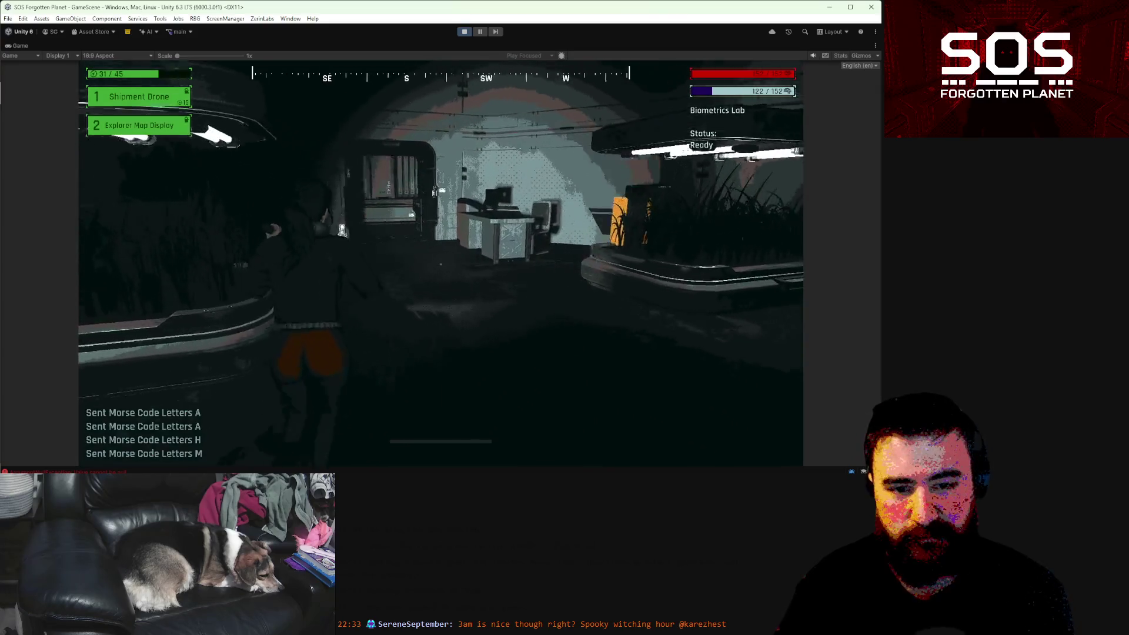
# - Open and close the Zone 3 map twice, then return to the game view
pyautogui.press('m')
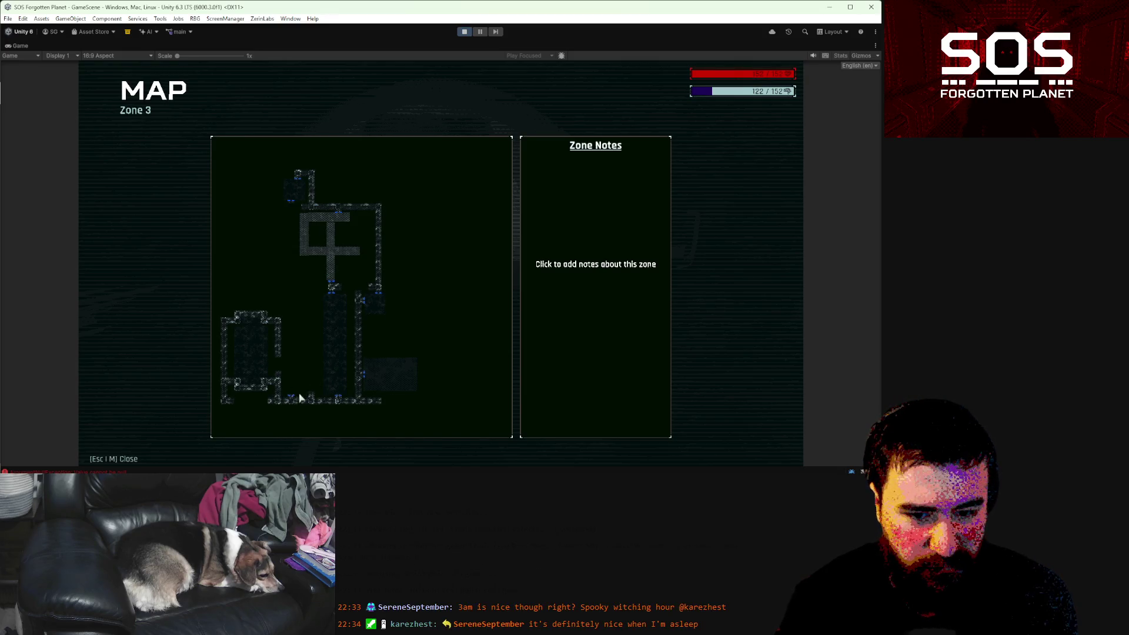
pyautogui.press('m')
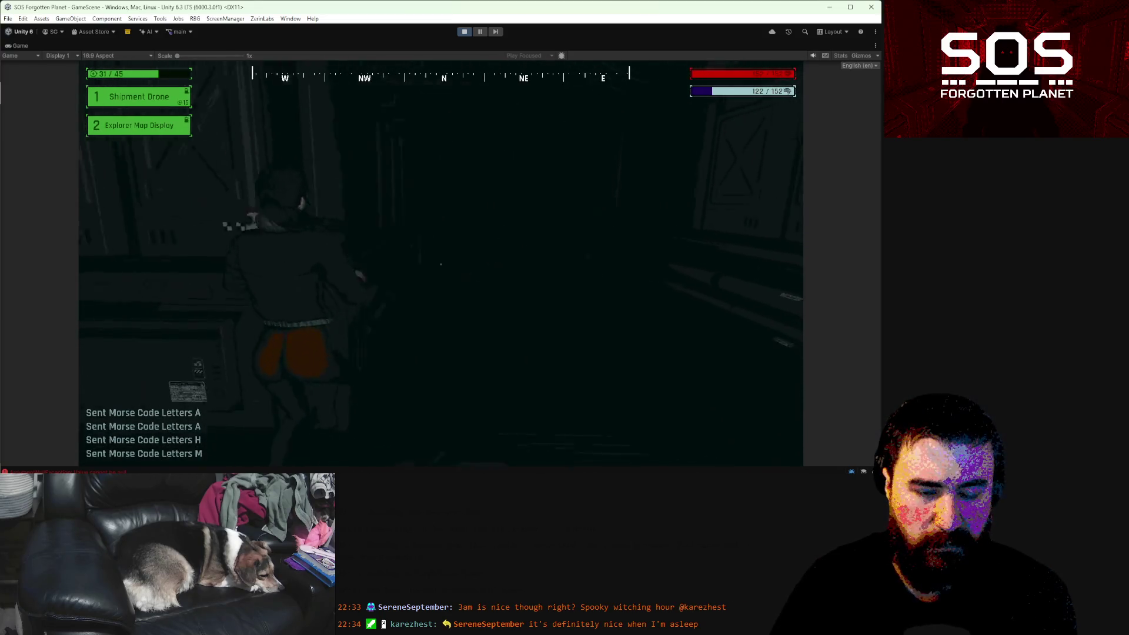
pyautogui.press('m')
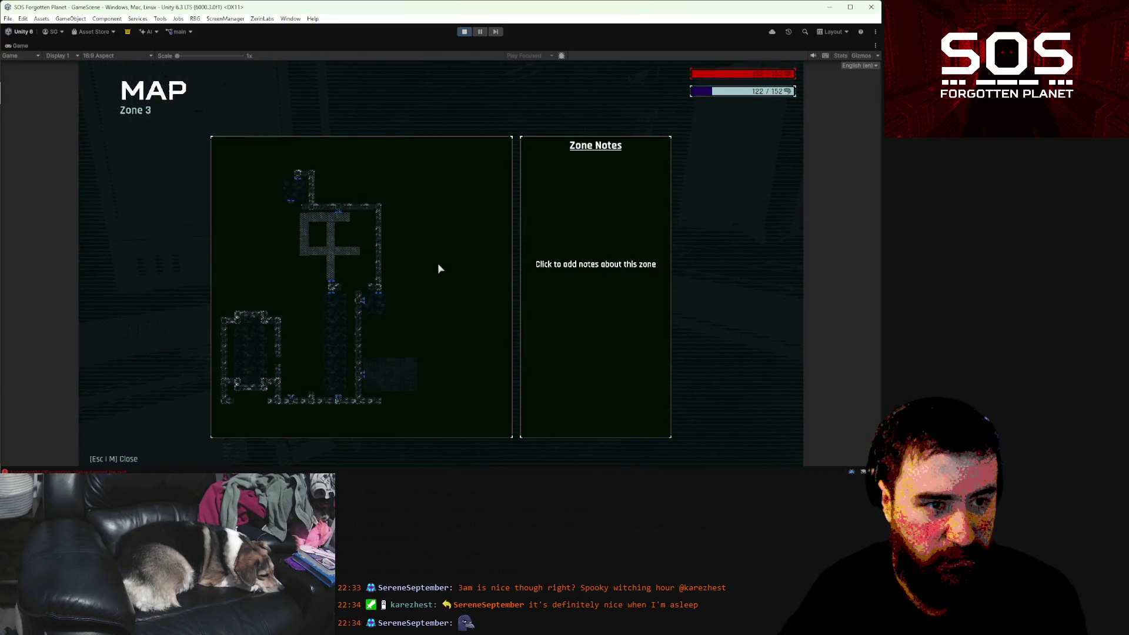
pyautogui.press('m')
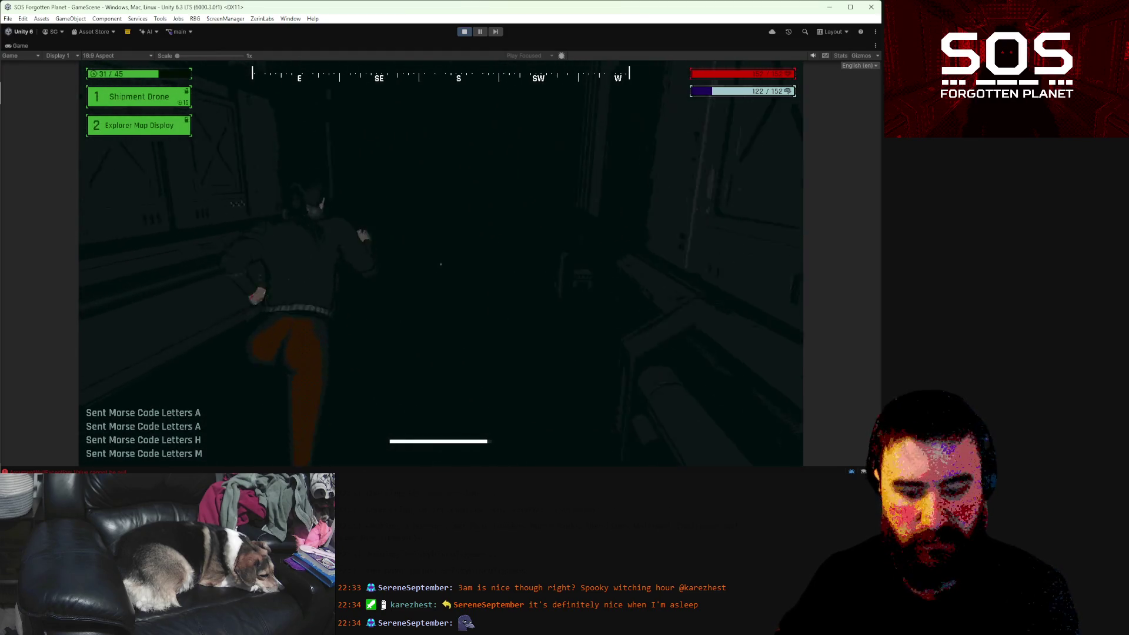
pyautogui.press('m')
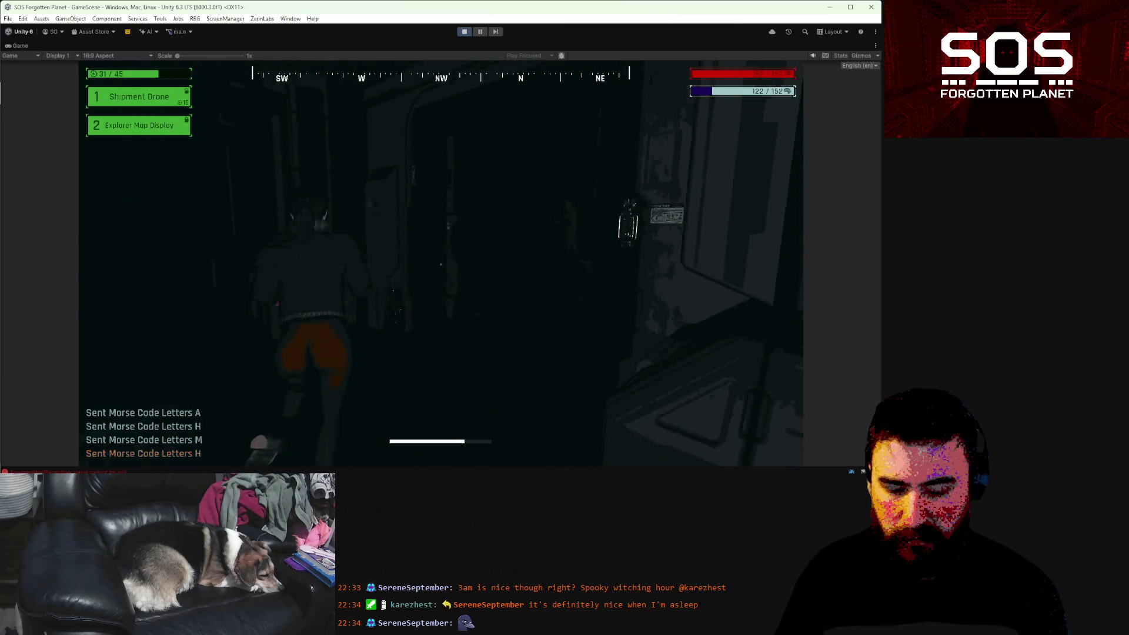
# - Check the Zone 3 map, then walk into the lit crate room and through the dark doorway
pyautogui.press('m')
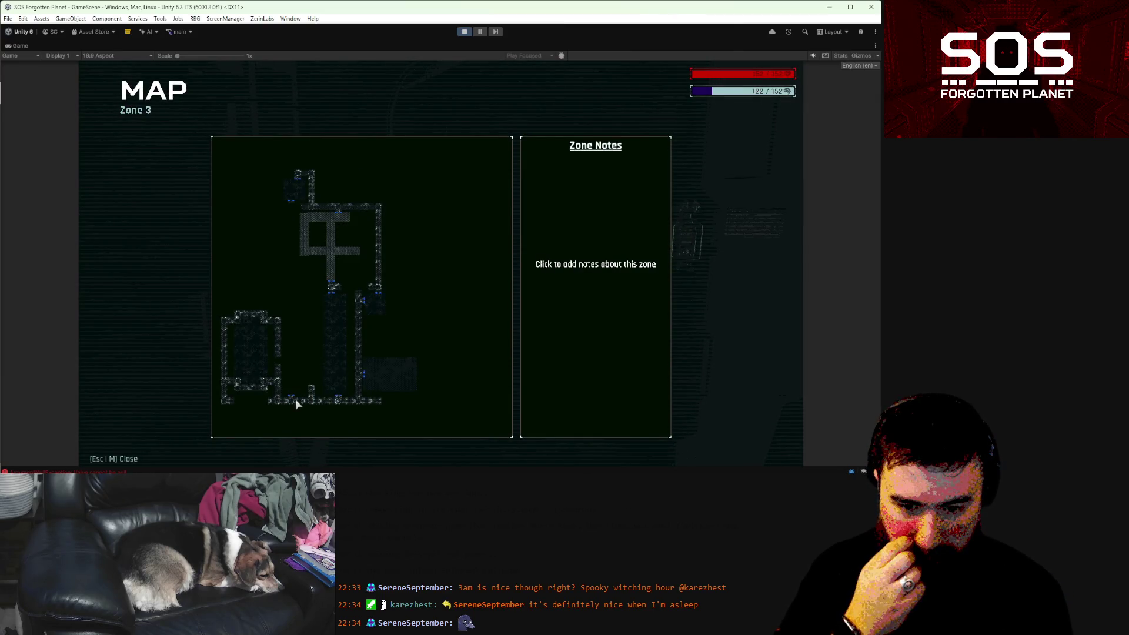
pyautogui.press('m')
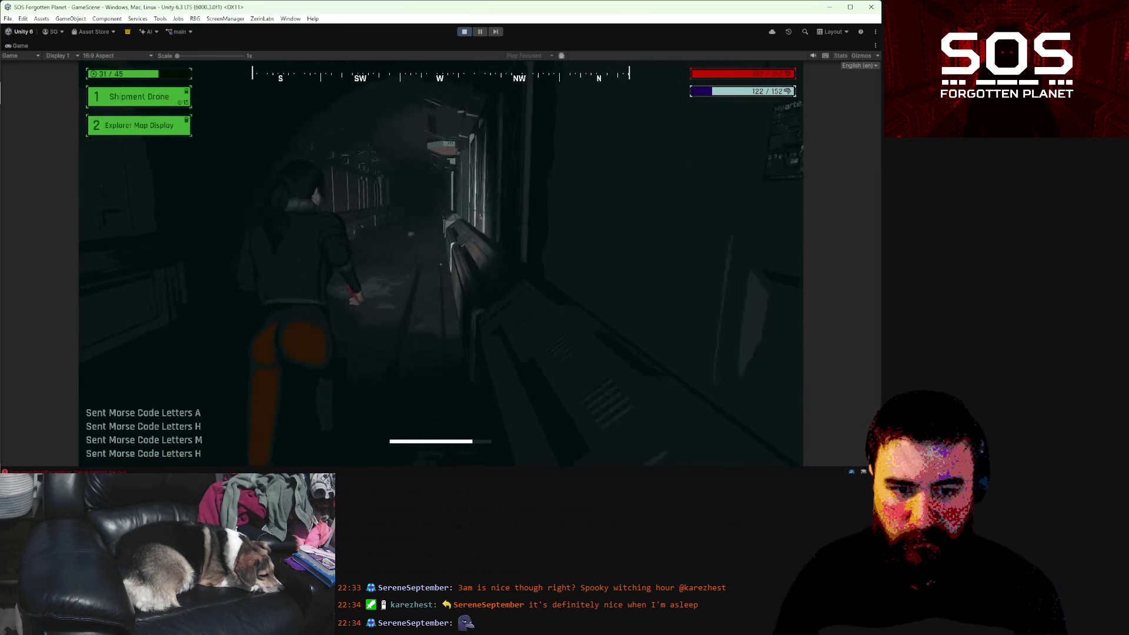
pyautogui.press('w')
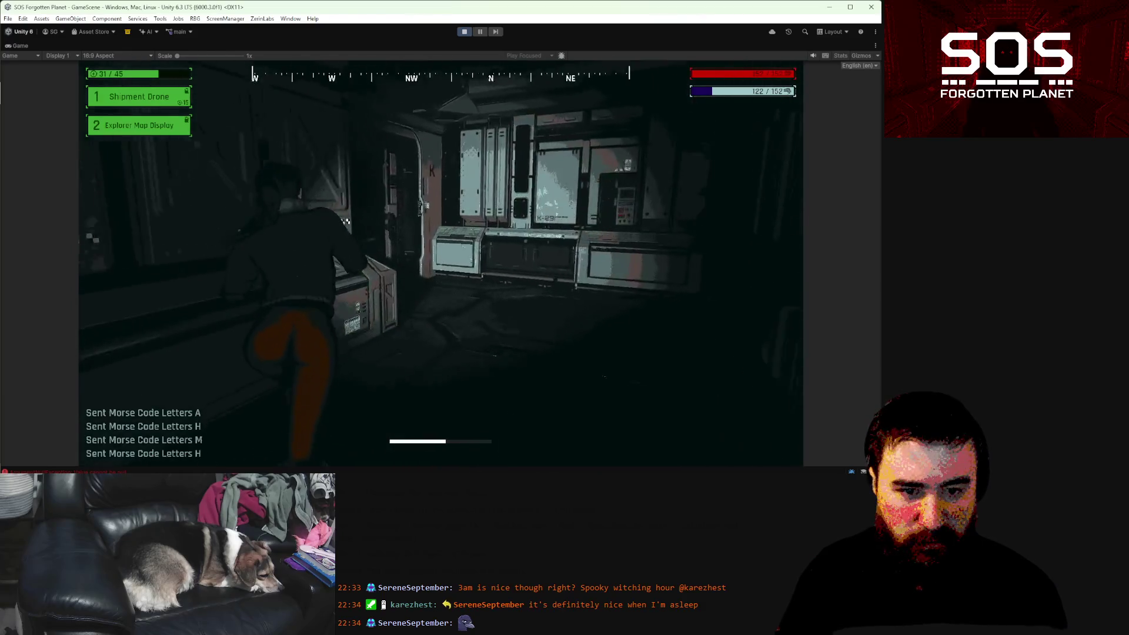
pyautogui.press('w')
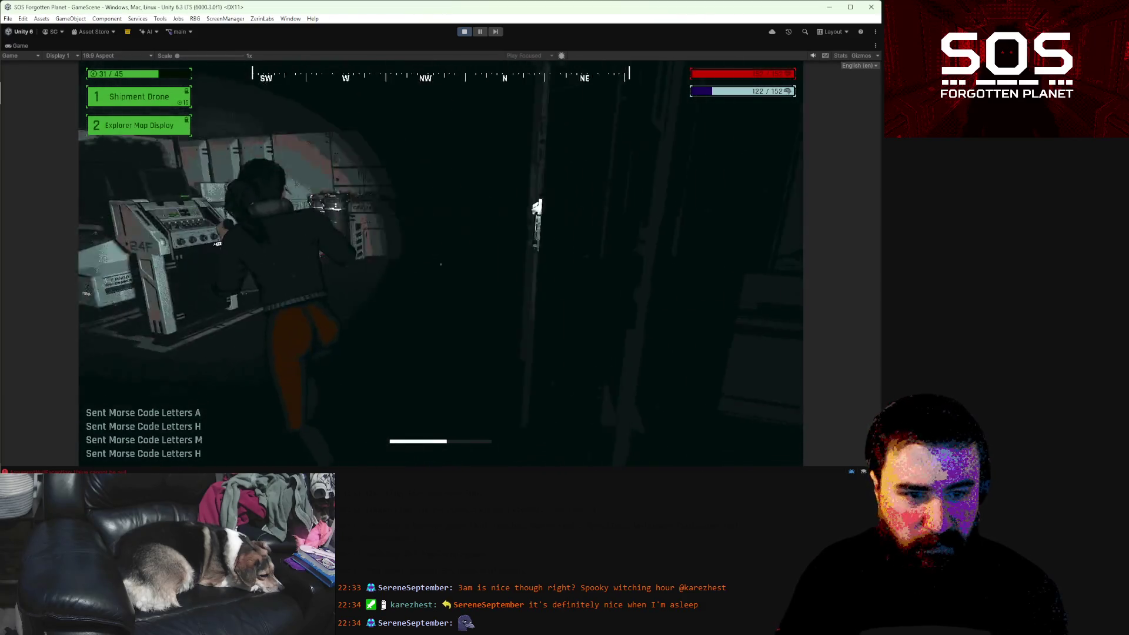
pyautogui.press('w')
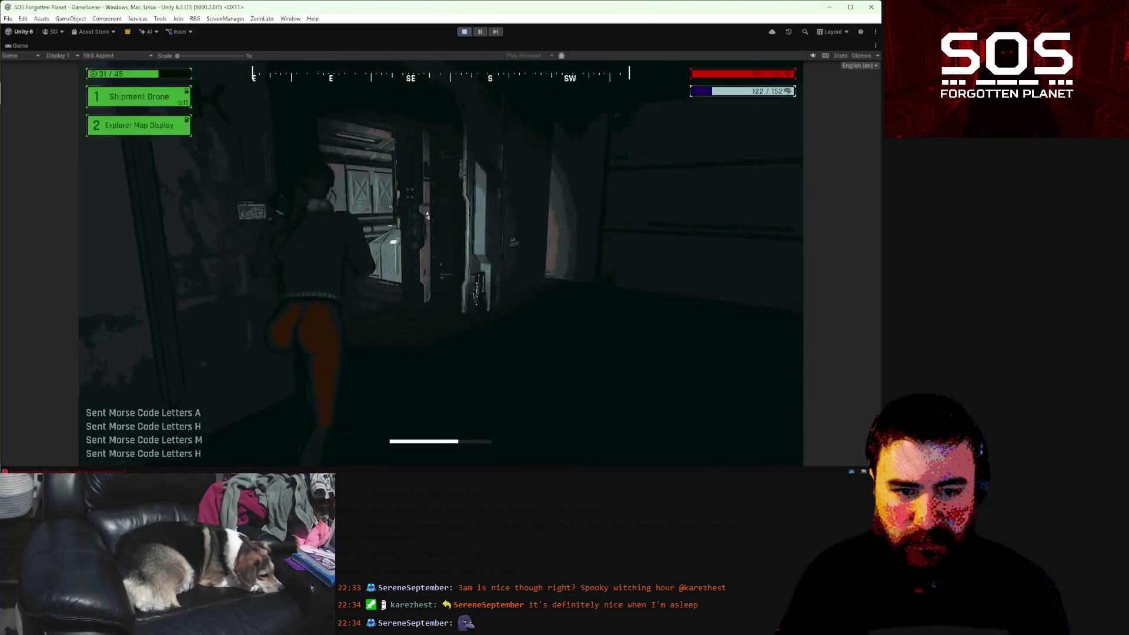
pyautogui.press('w')
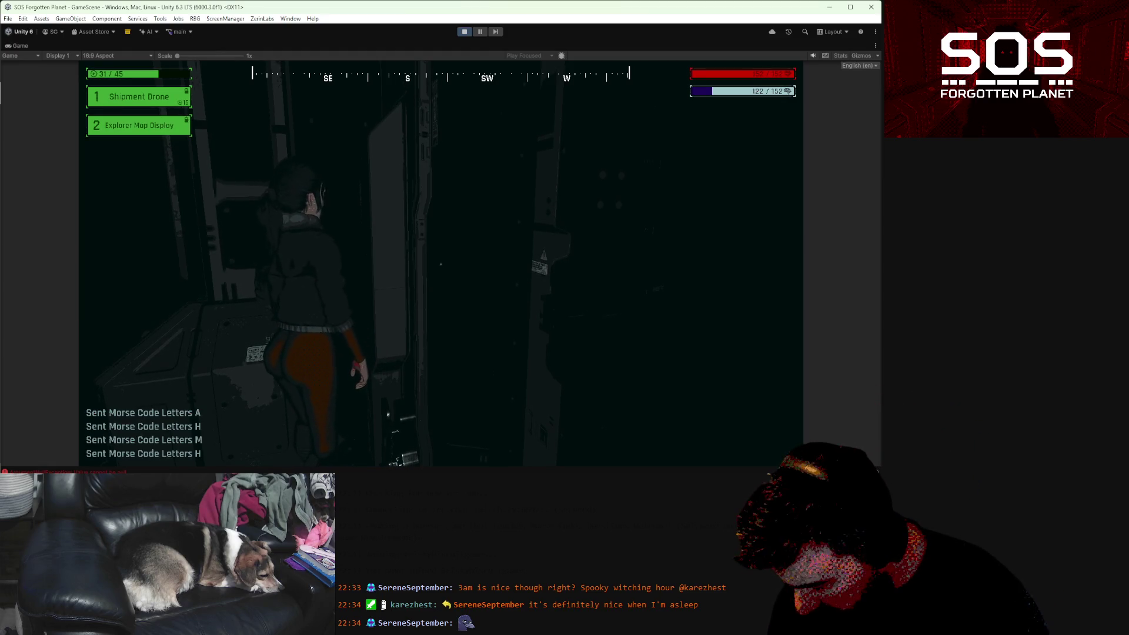
# - Inspect the crate, corridor doors, machine and wall console along the corridor
pyautogui.press('w')
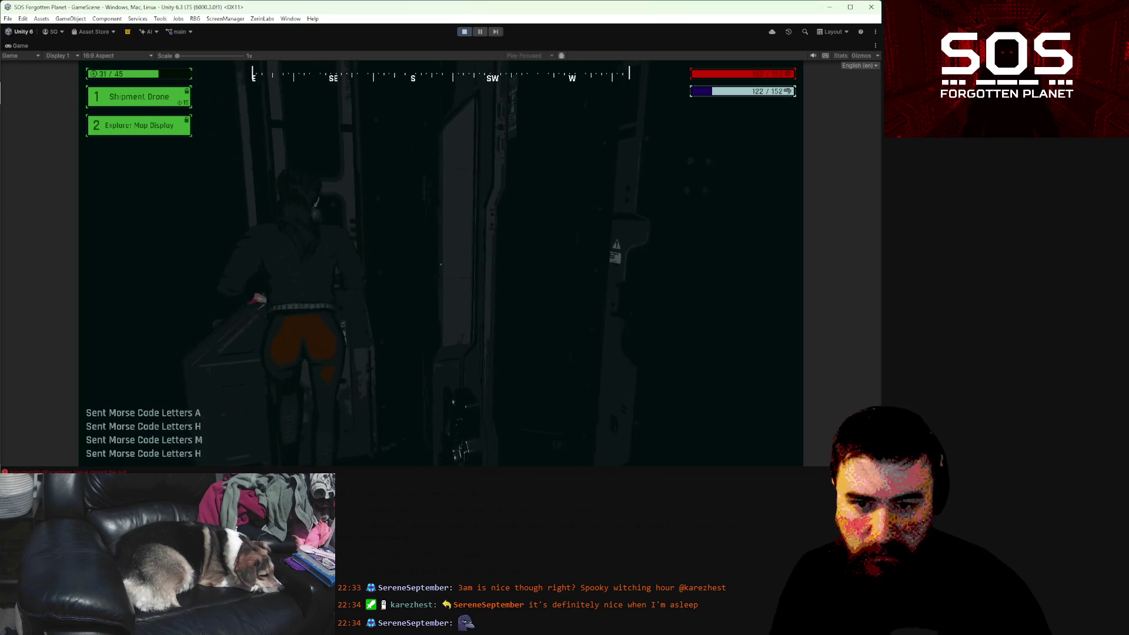
pyautogui.press('d')
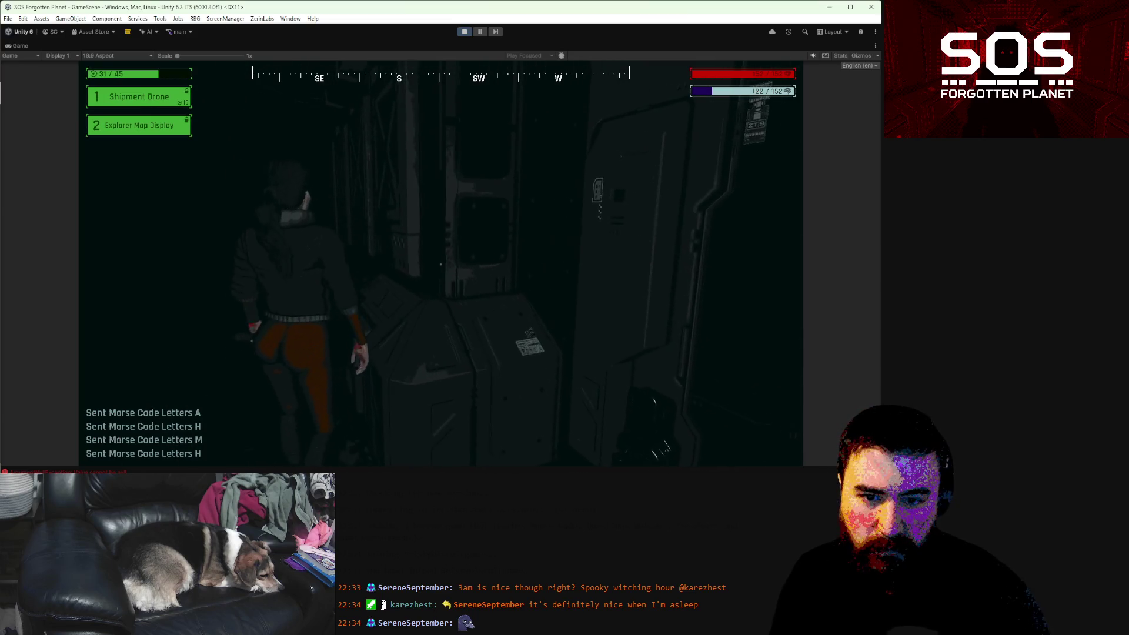
pyautogui.press('a')
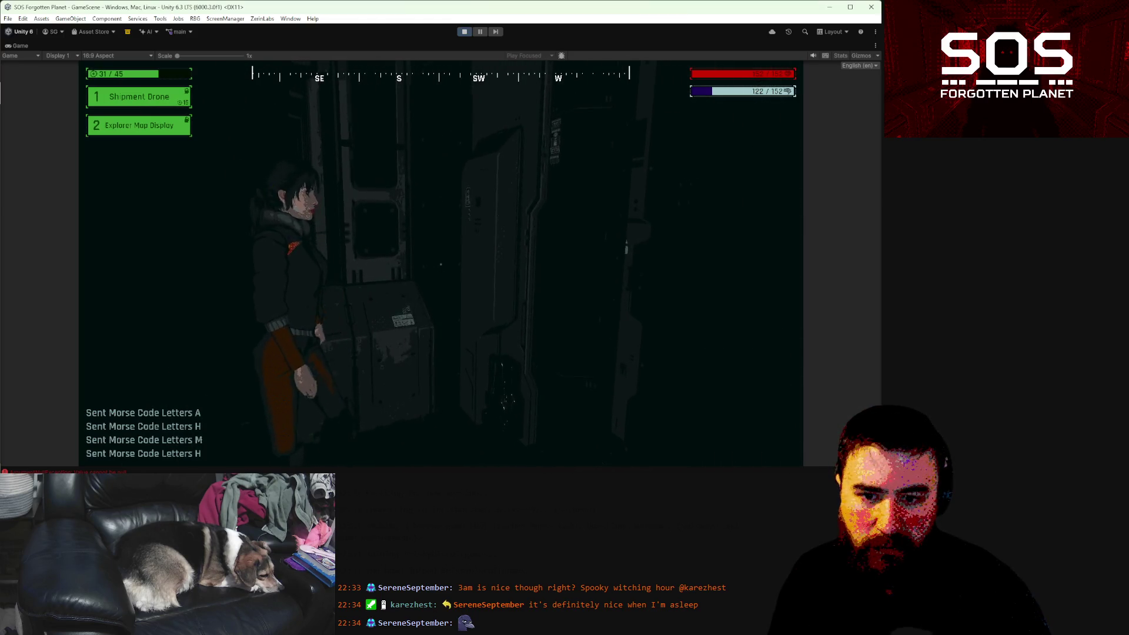
pyautogui.press('d')
pyautogui.press('a')
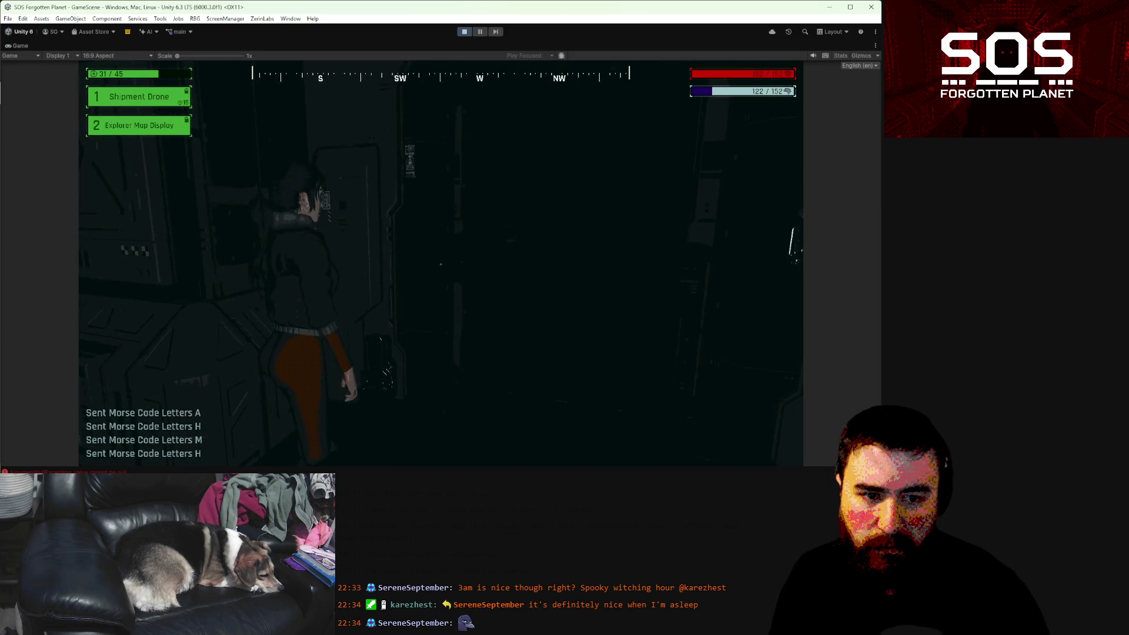
pyautogui.press('w')
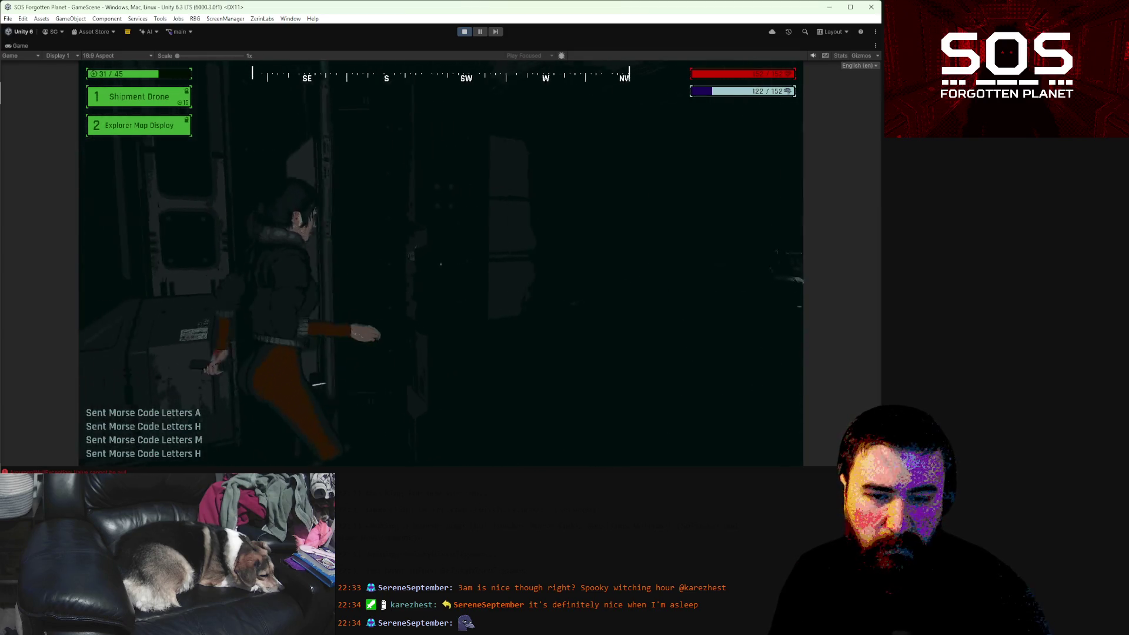
pyautogui.press('d')
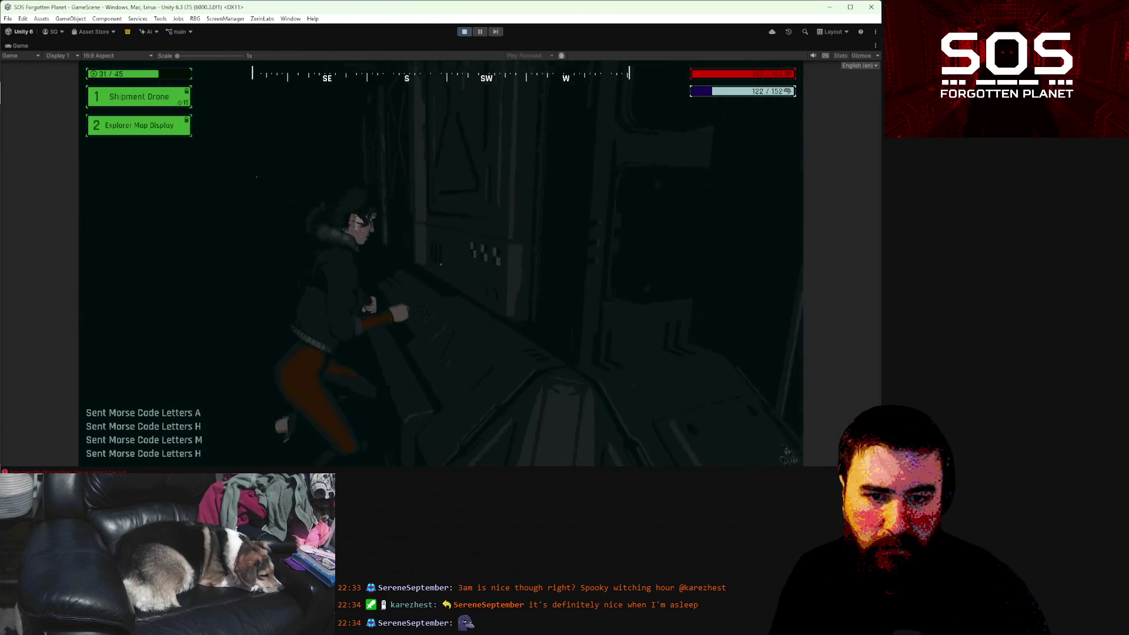
pyautogui.press('d')
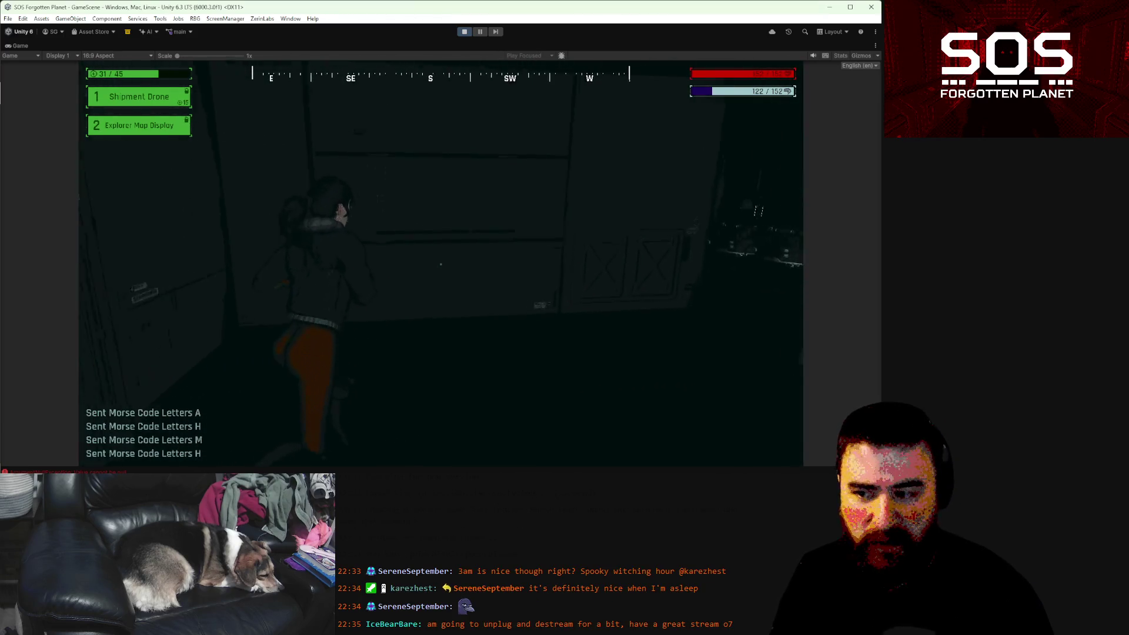
pyautogui.press('a')
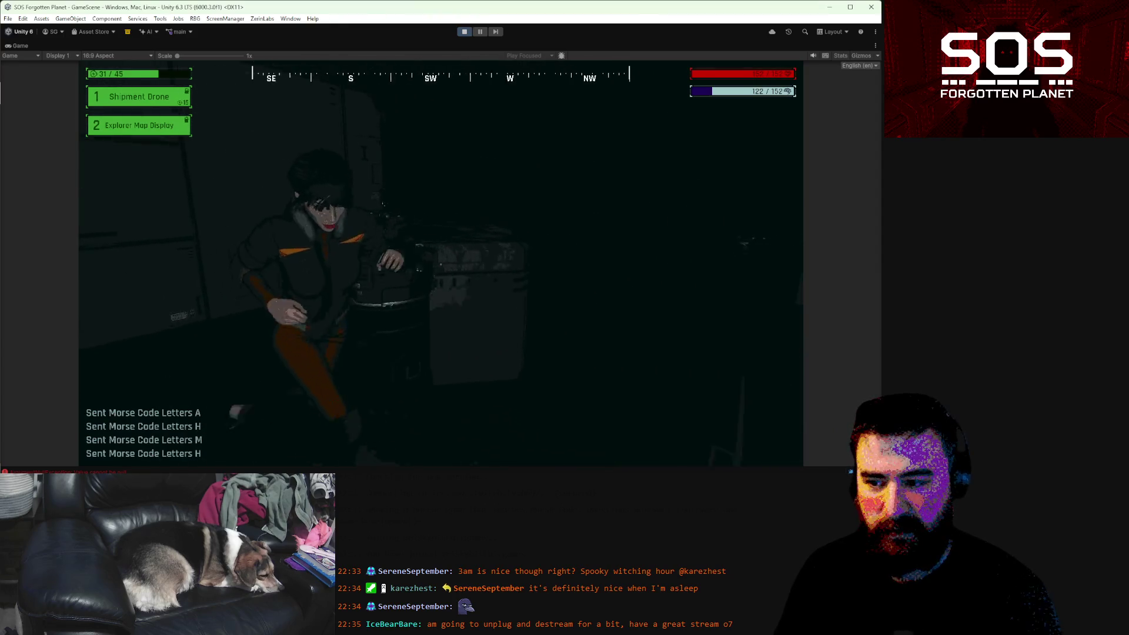
pyautogui.press('a')
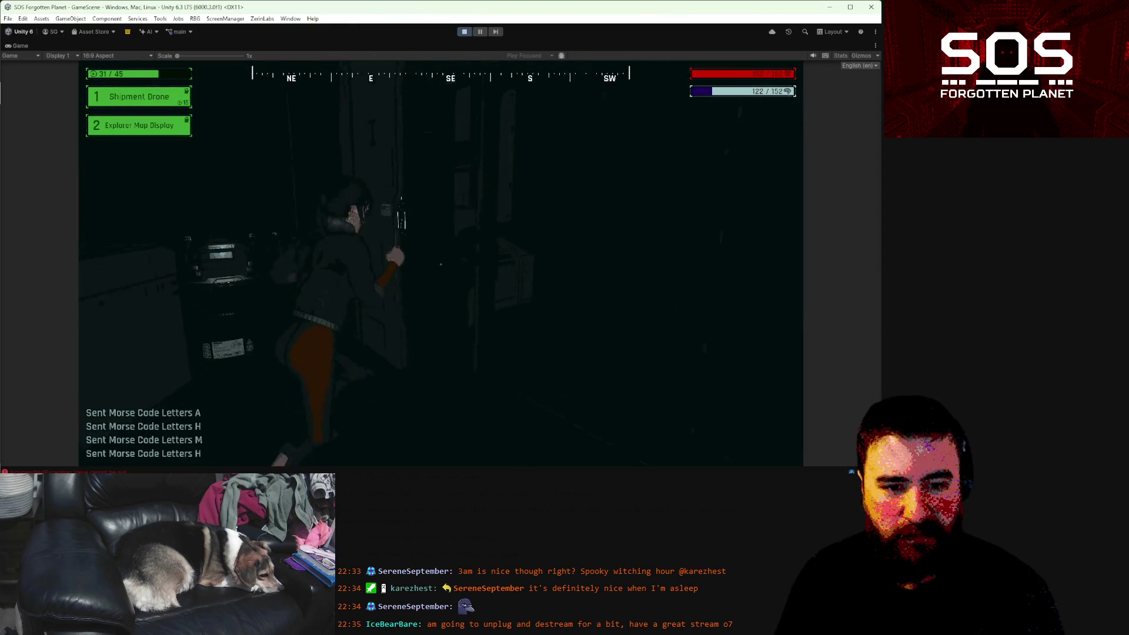
pyautogui.press('s')
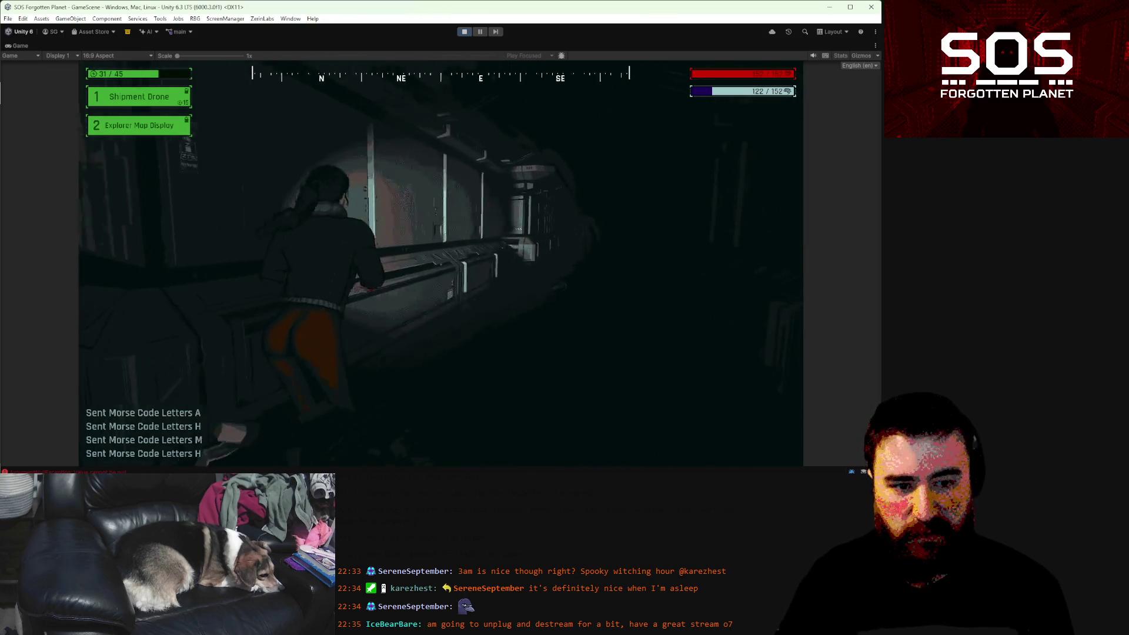
pyautogui.press('a')
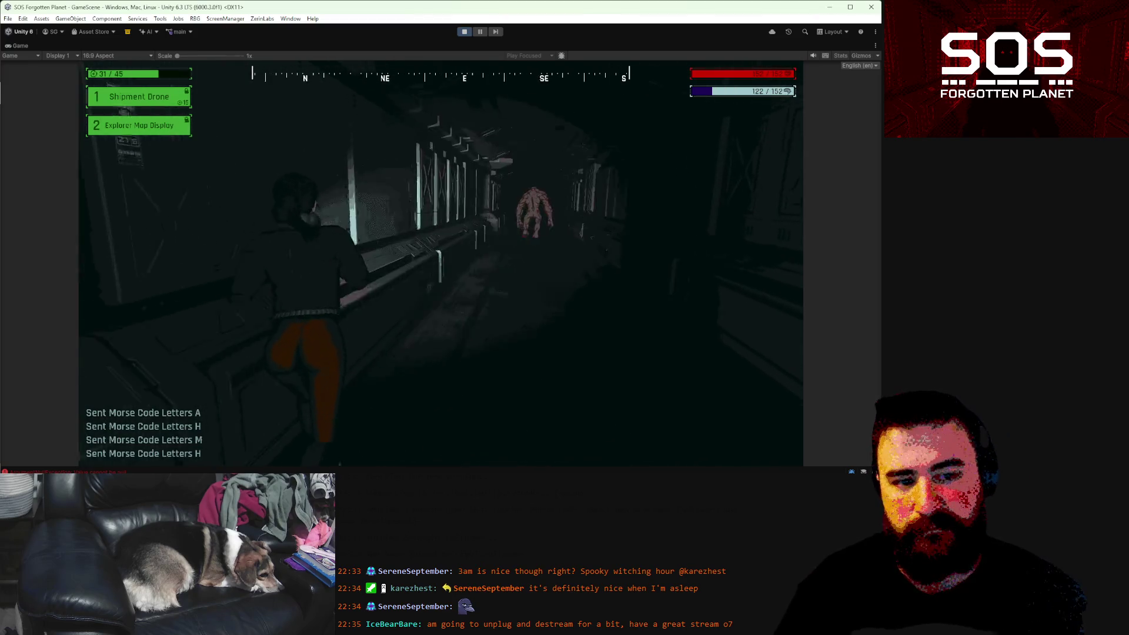
# - Sprint down the corridor past the lockers into the next area, then open the error log
pyautogui.press('w')
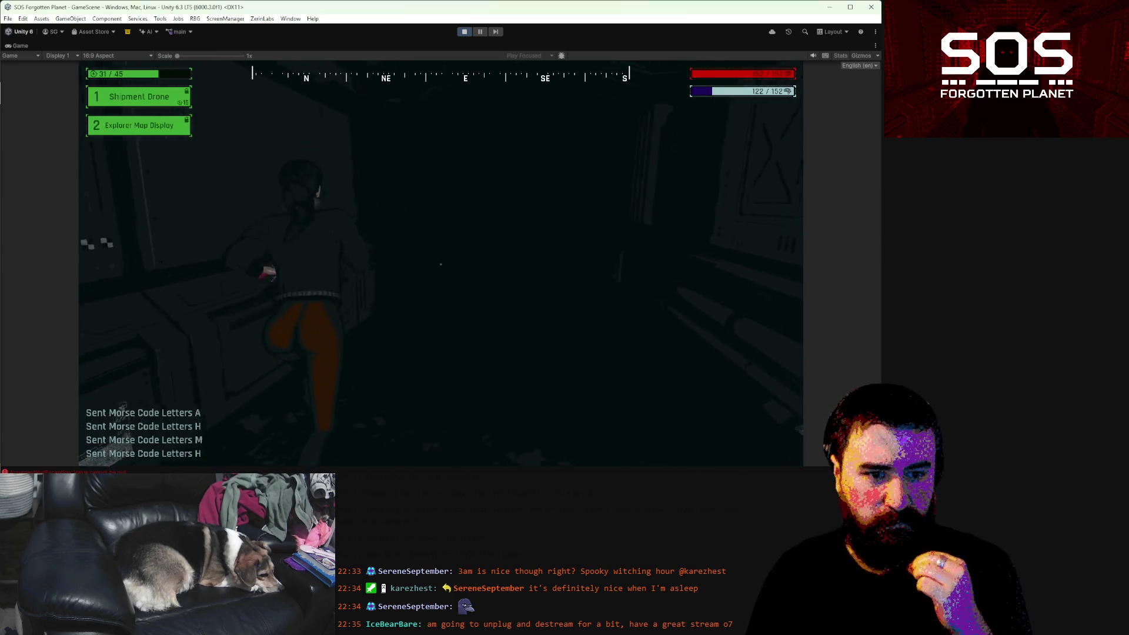
pyautogui.press('w')
pyautogui.press('w')
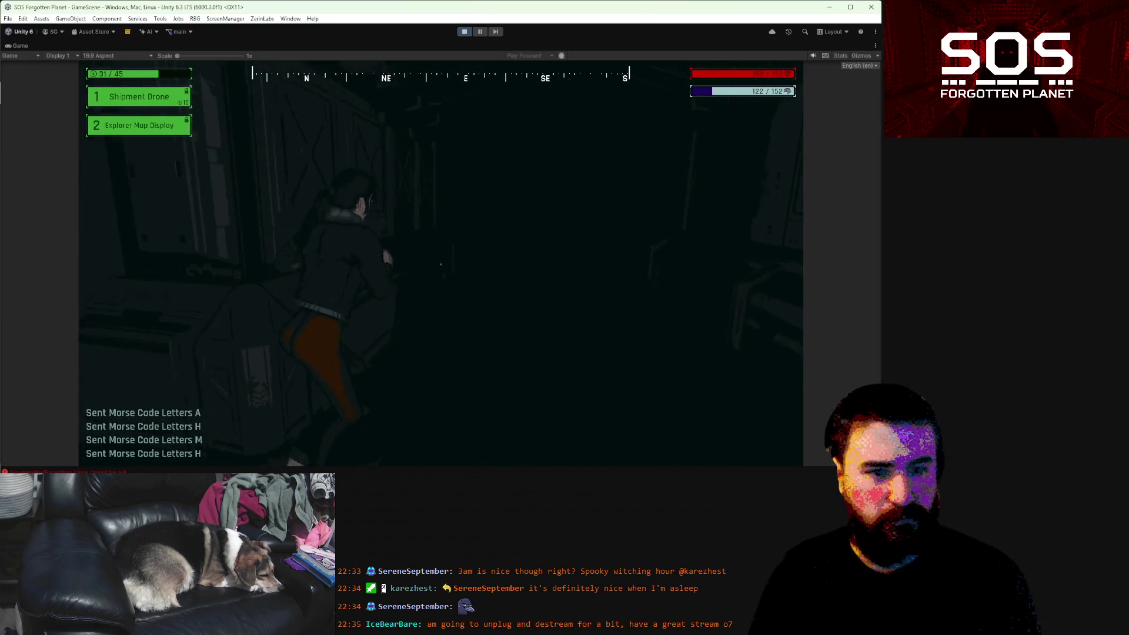
pyautogui.moveTo(441, 265)
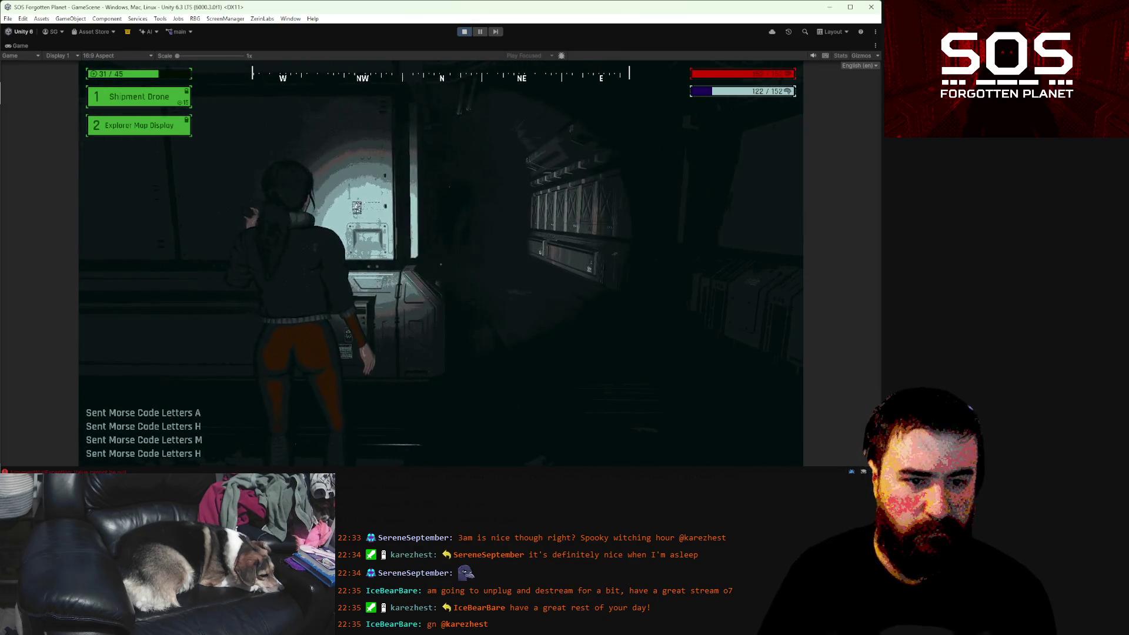
pyautogui.press('w')
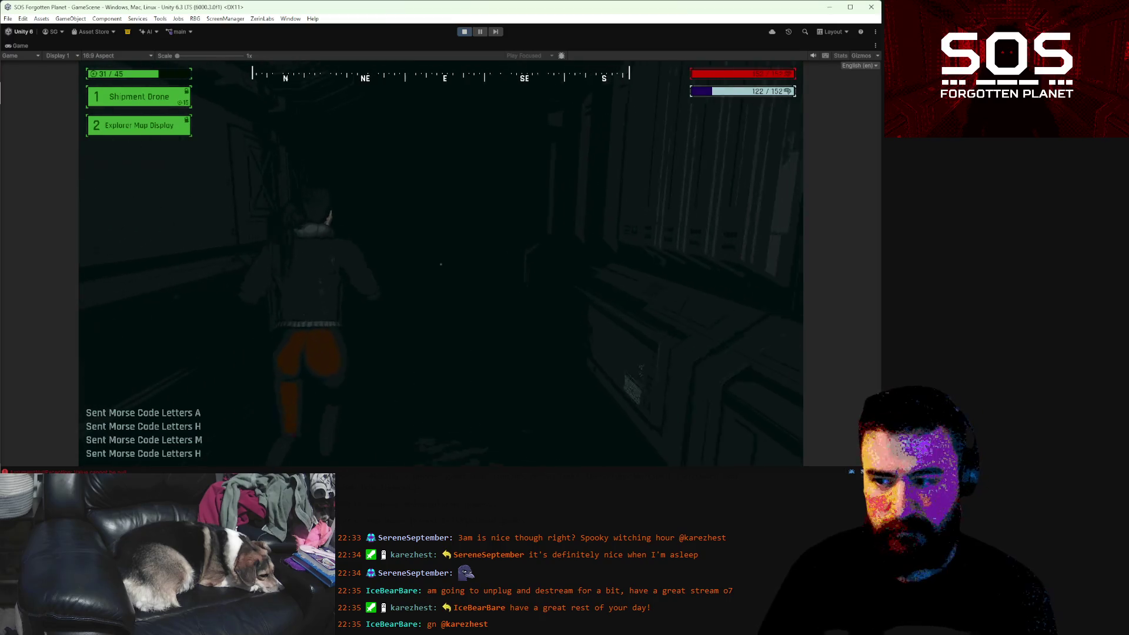
pyautogui.press('shift')
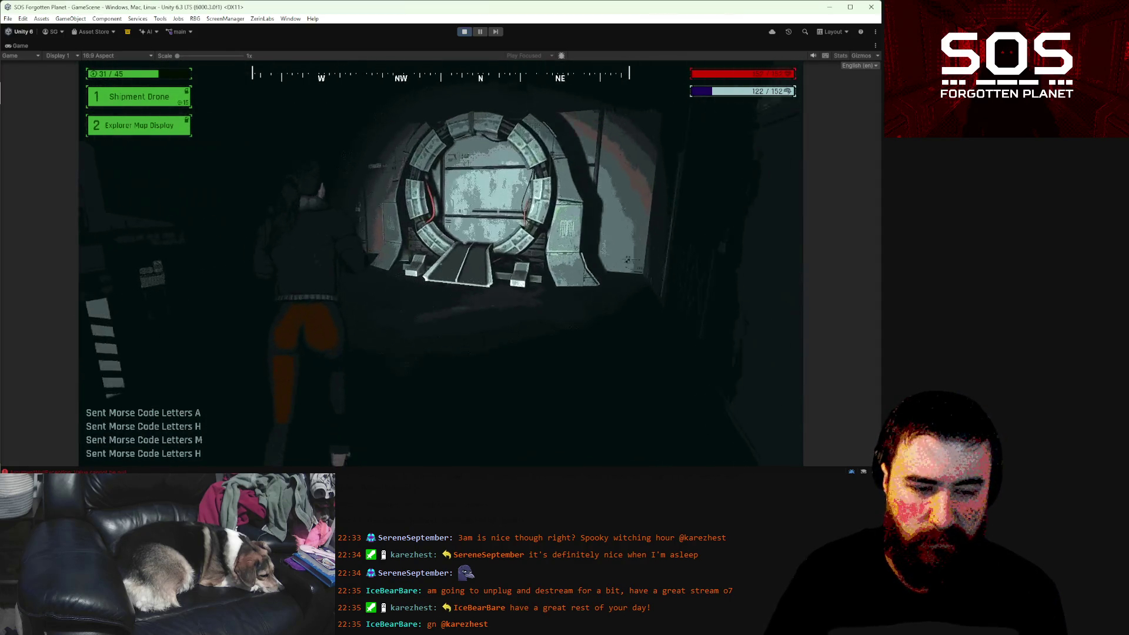
pyautogui.press('e')
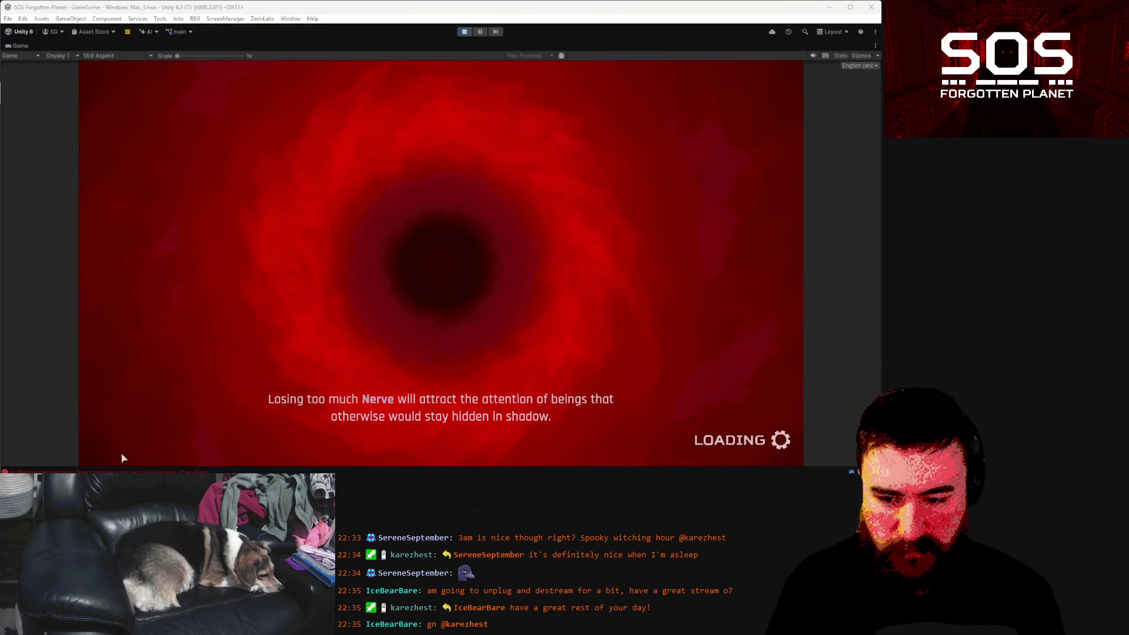
pyautogui.click(121, 470)
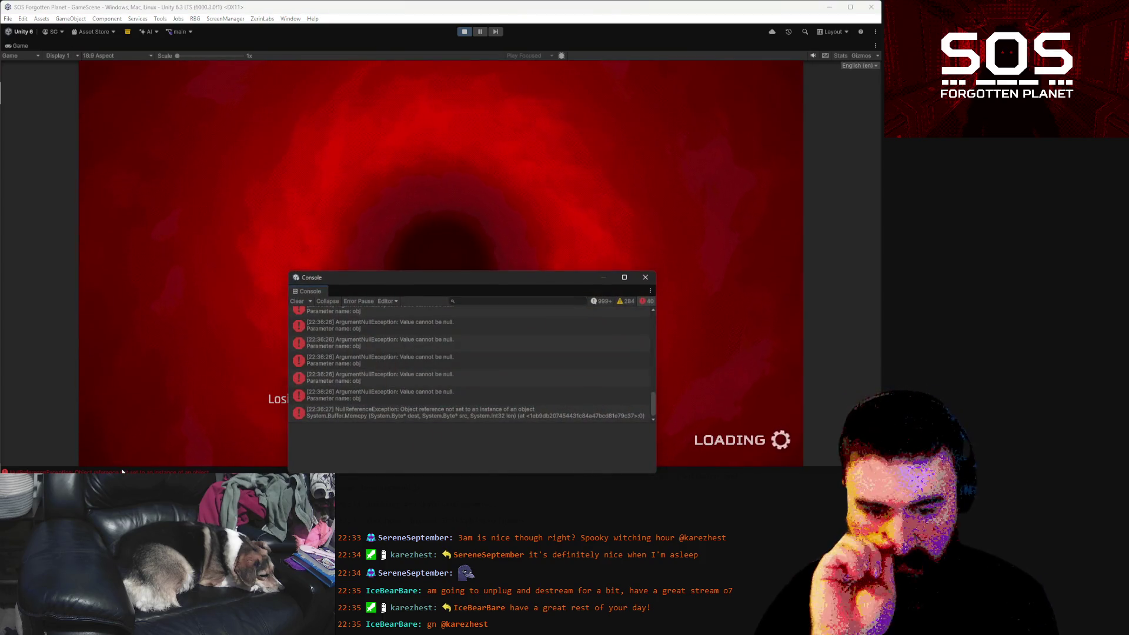
# - Select the latest NullReferenceException and move and enlarge the Console window over the game
pyautogui.click(384, 415)
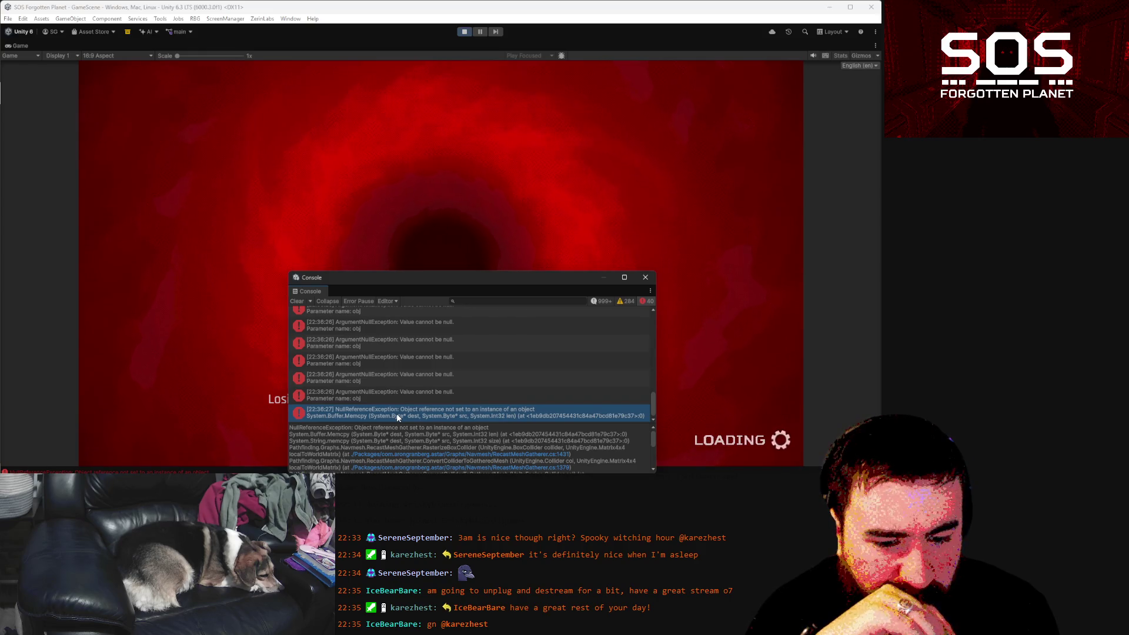
pyautogui.scroll(-3, 399, 441)
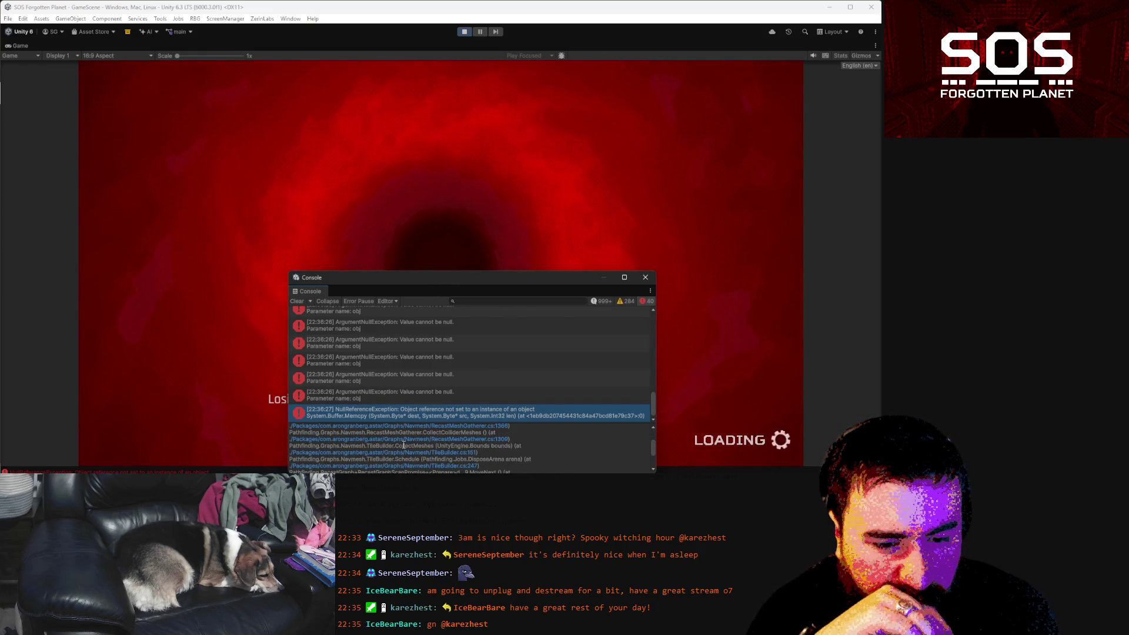
pyautogui.moveTo(436, 278); pyautogui.dragTo(363, 156)
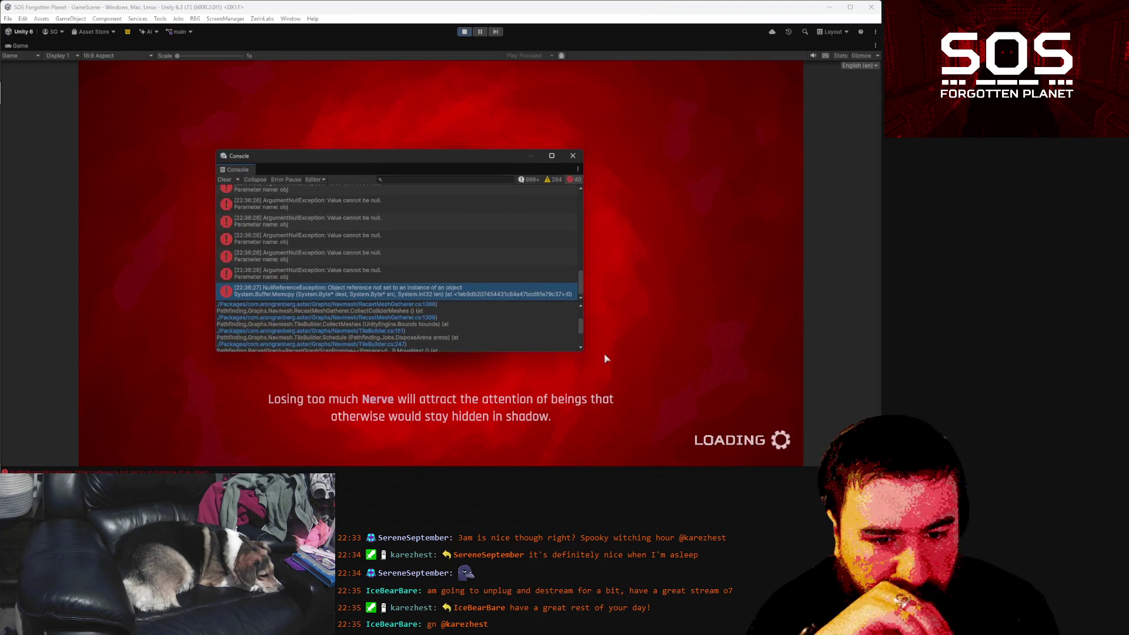
pyautogui.moveTo(582, 348)
pyautogui.mouseDown()
pyautogui.moveTo(696, 370)
pyautogui.moveTo(697, 439)
pyautogui.mouseUp()
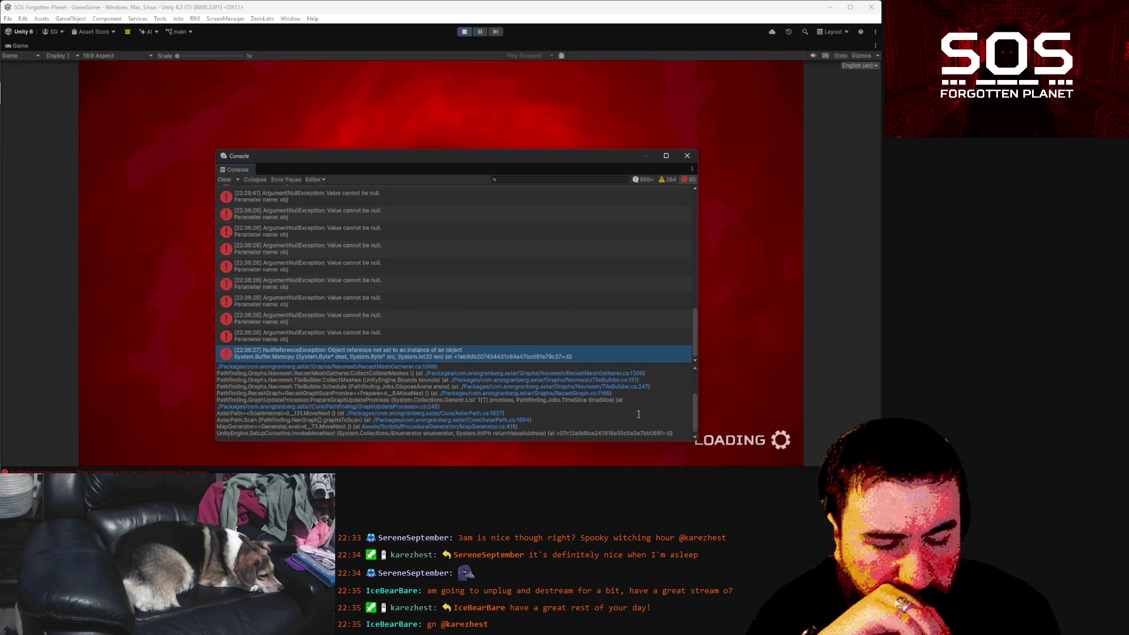
pyautogui.scroll(10, 430, 278)
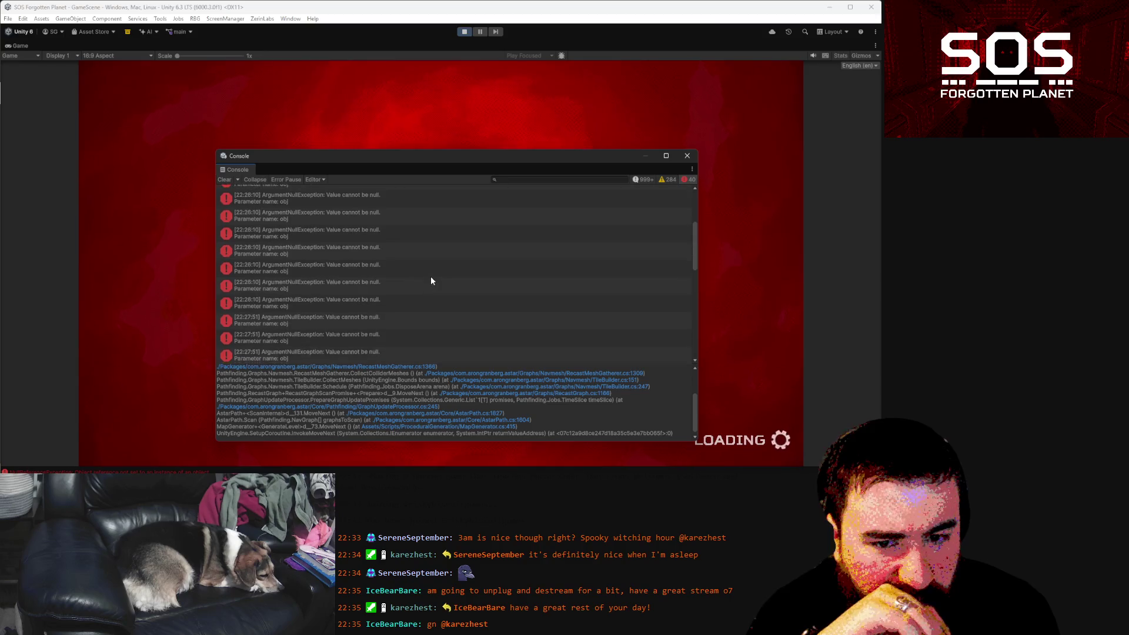
pyautogui.scroll(-3, 447, 271)
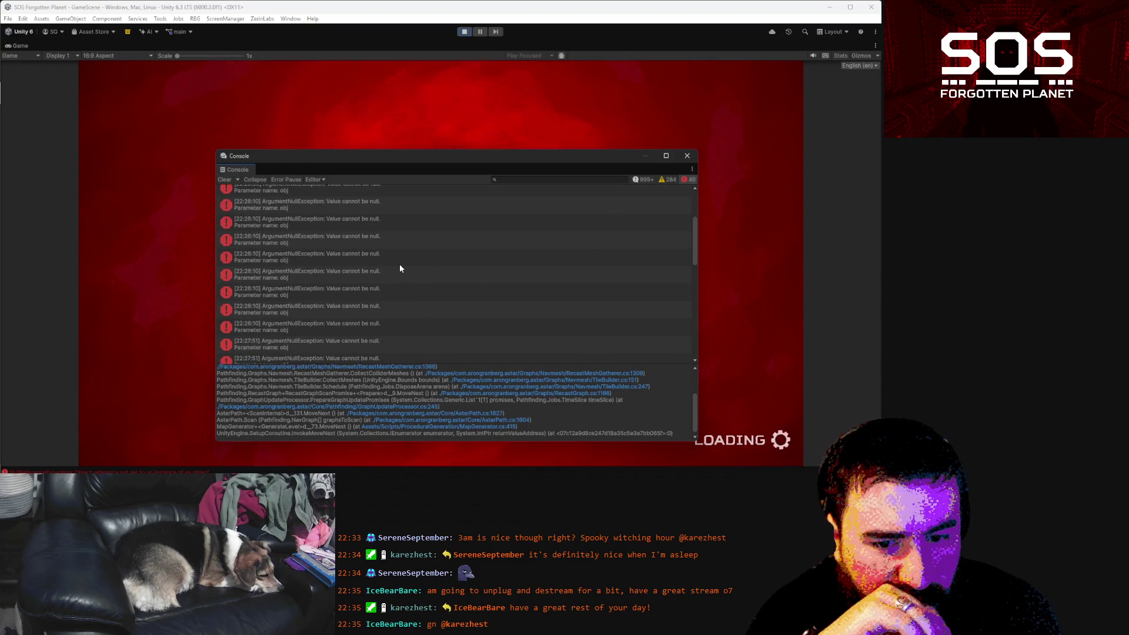
# - Review the older ArgumentNullException entries, then open RecastMeshGatherer.cs line 1431 from the NullReferenceException trace
pyautogui.click(399, 259)
pyautogui.click(398, 285)
pyautogui.click(402, 312)
pyautogui.scroll(-10, 411, 314)
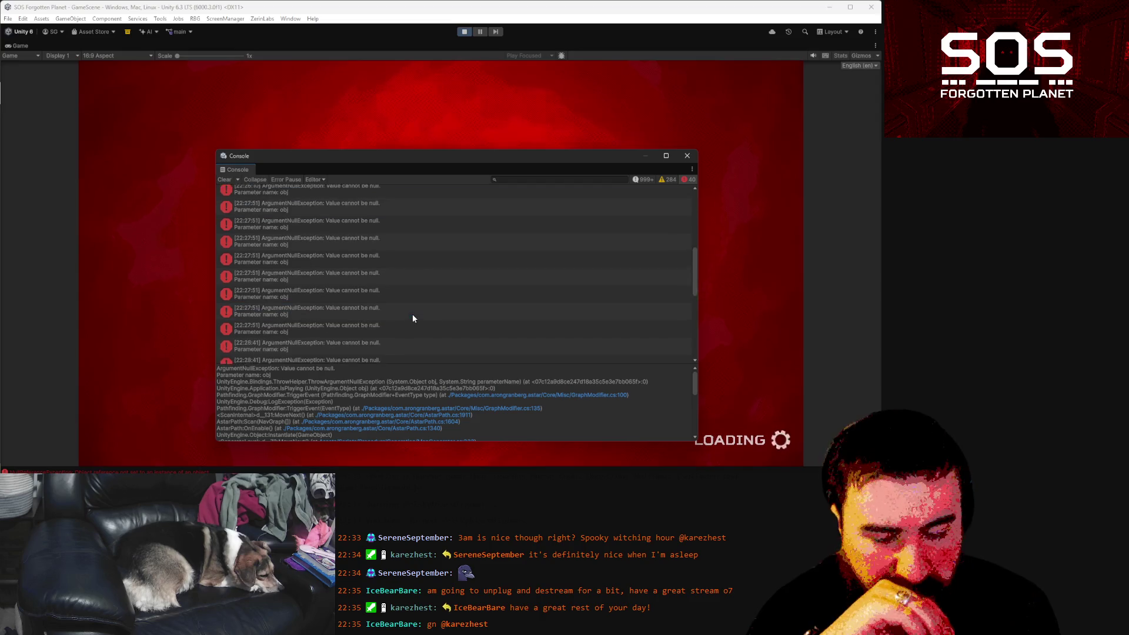
pyautogui.click(429, 357)
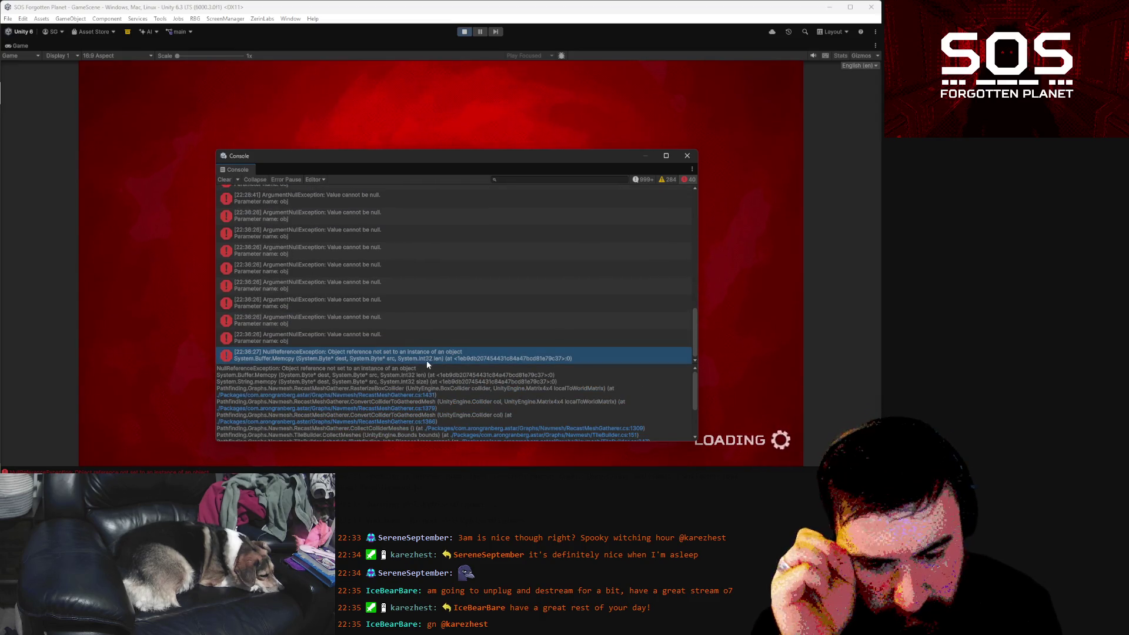
pyautogui.click(415, 398)
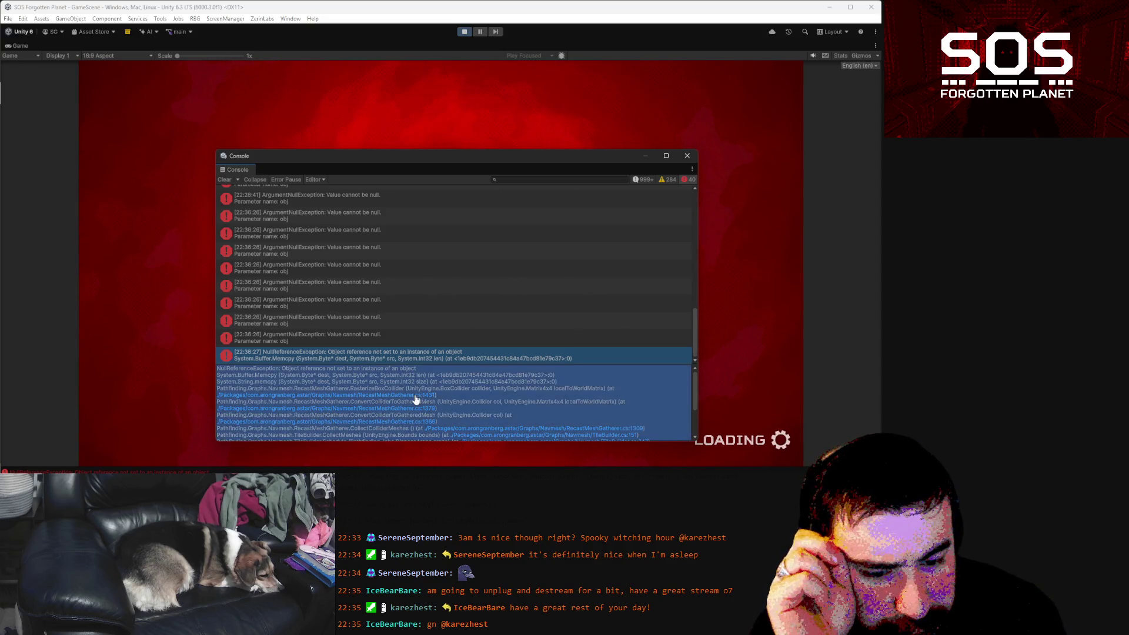
pyautogui.click(415, 397)
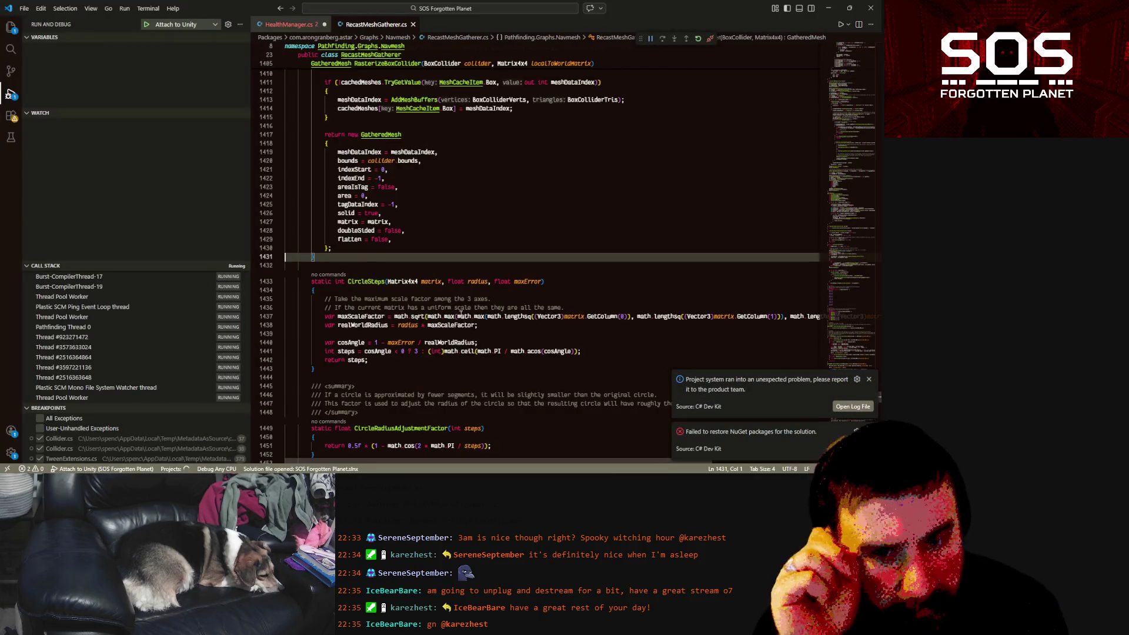
# - Scroll through RecastMeshGatherer.cs, reopening it at line 1431 from the Unity stack trace
pyautogui.scroll(3, 461, 314)
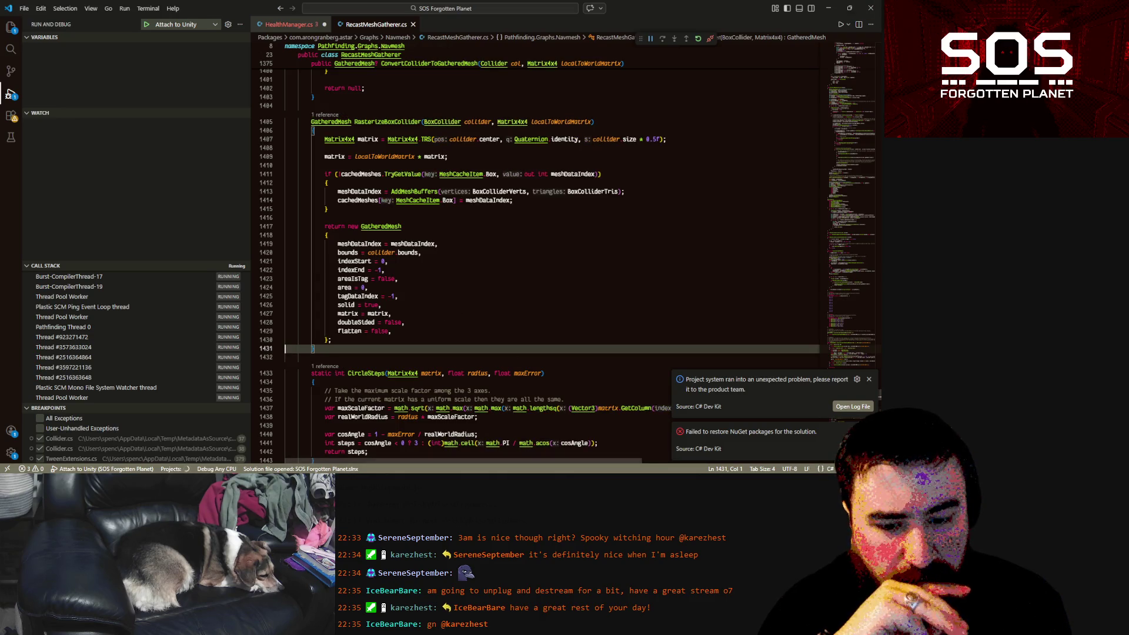
pyautogui.hotkey('alt', 'Tab')
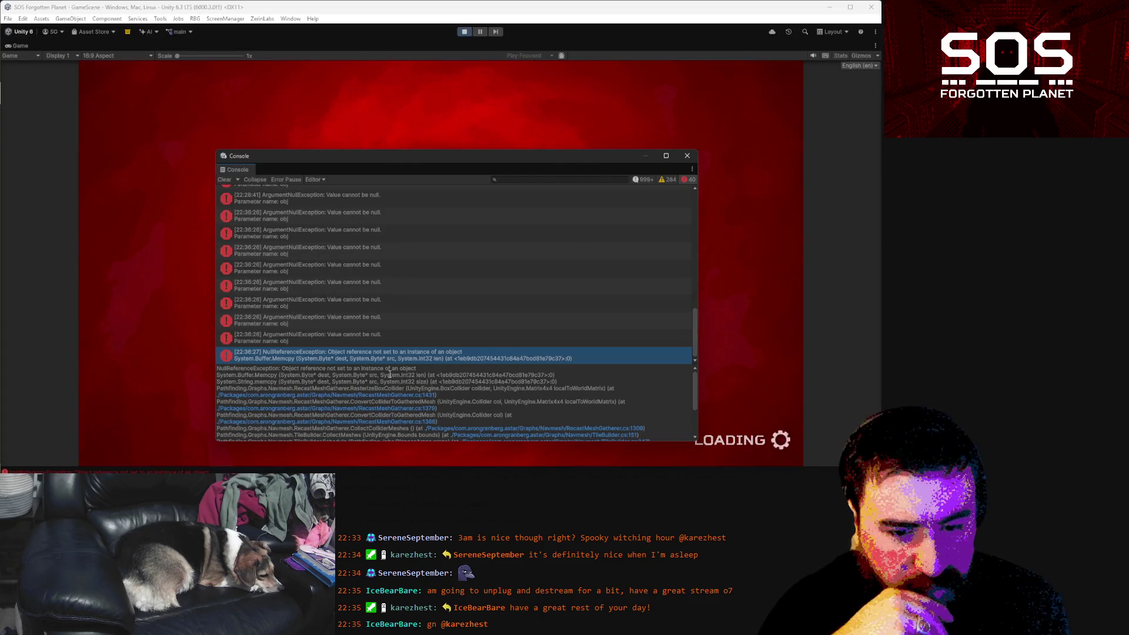
pyautogui.click(413, 400)
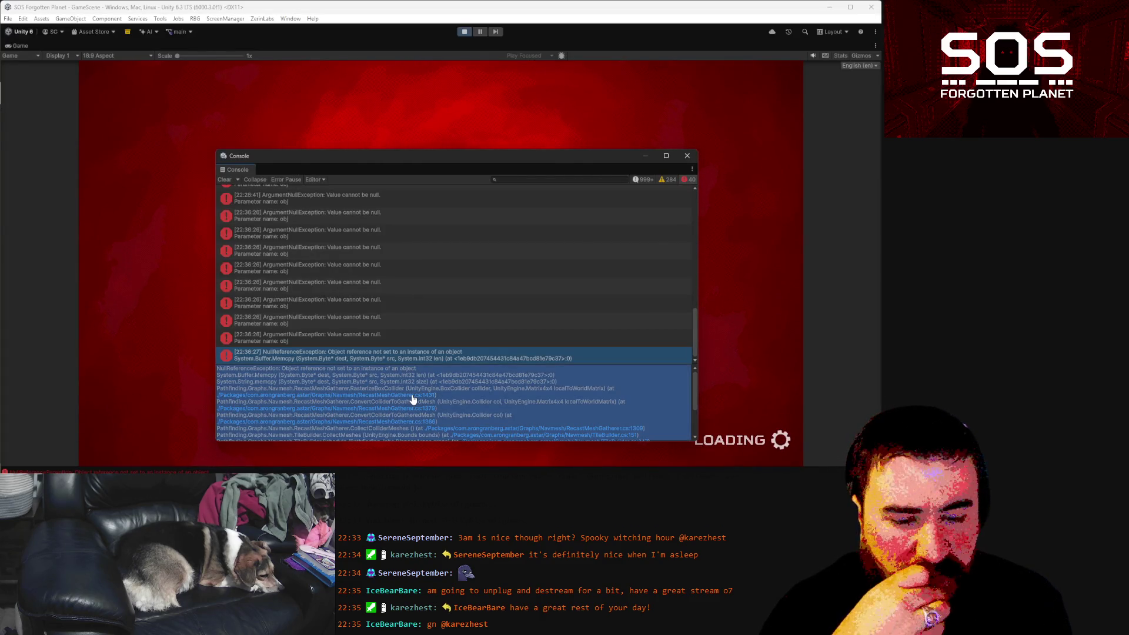
pyautogui.click(412, 395)
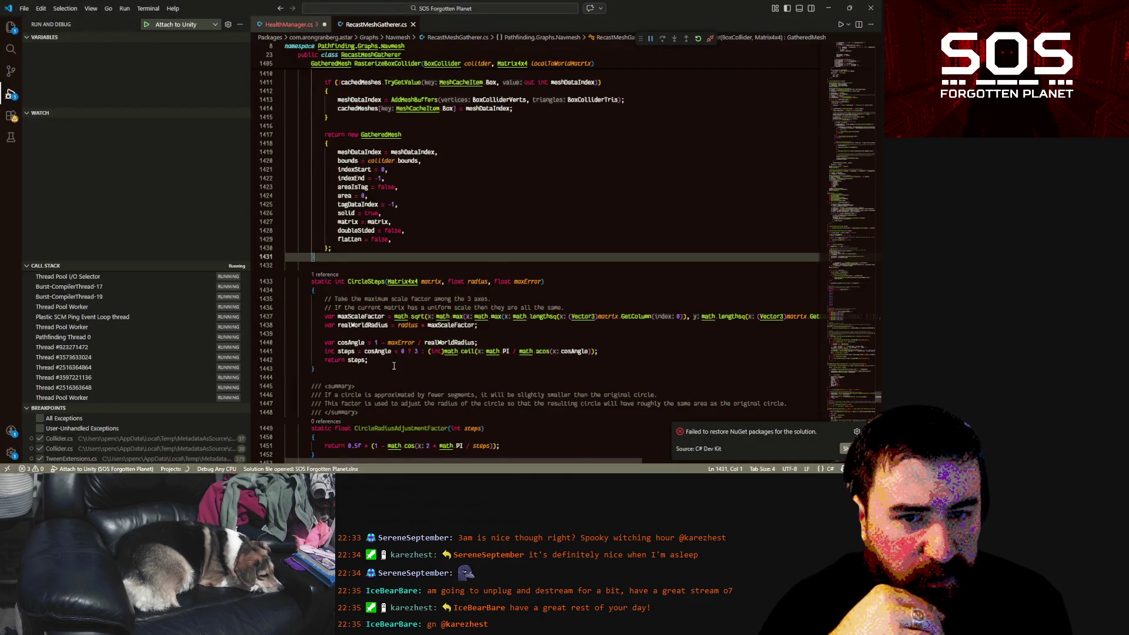
pyautogui.scroll(4, 394, 361)
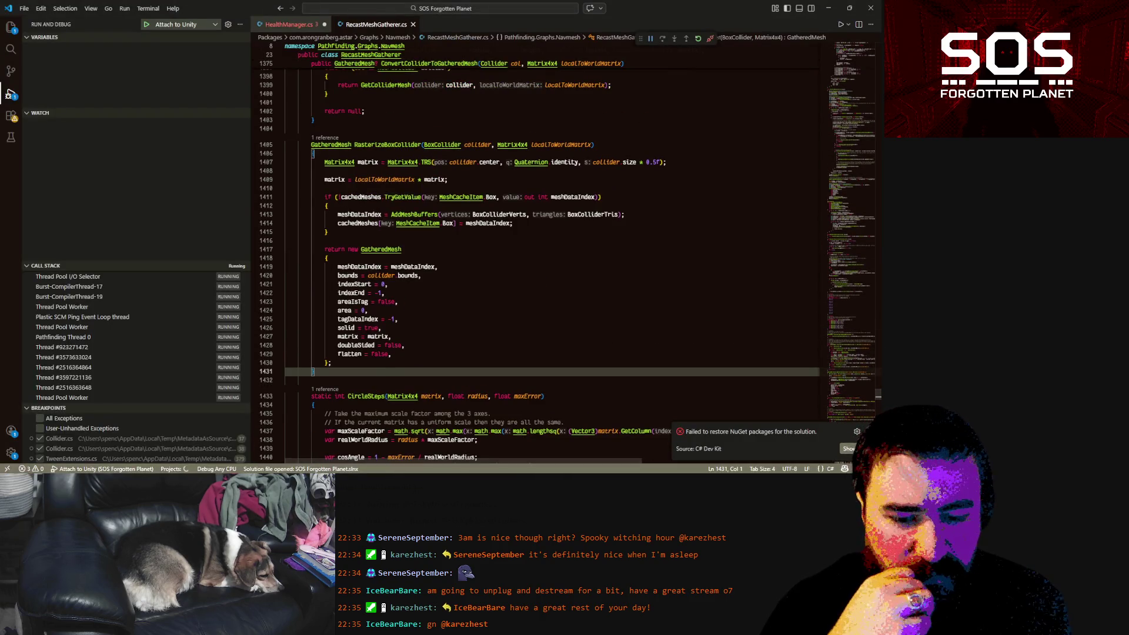
pyautogui.hotkey('alt', 'Tab')
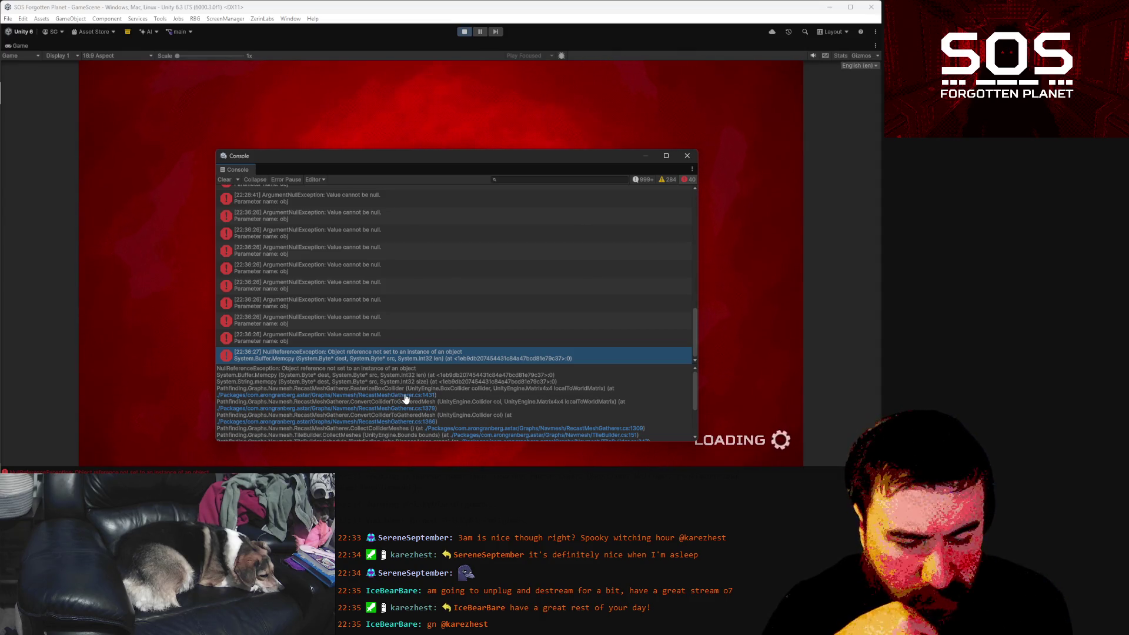
# - Select RasterizeBoxCollider in the trace and at its definition on line 1405, then return to Unity
pyautogui.doubleClick(386, 390)
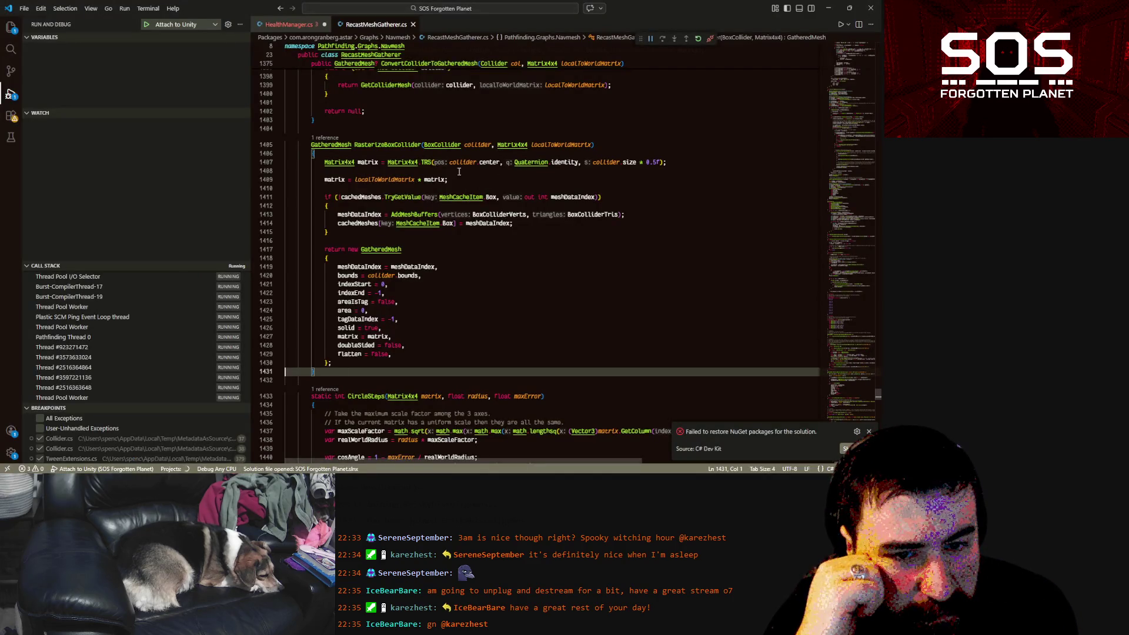
pyautogui.doubleClick(385, 144)
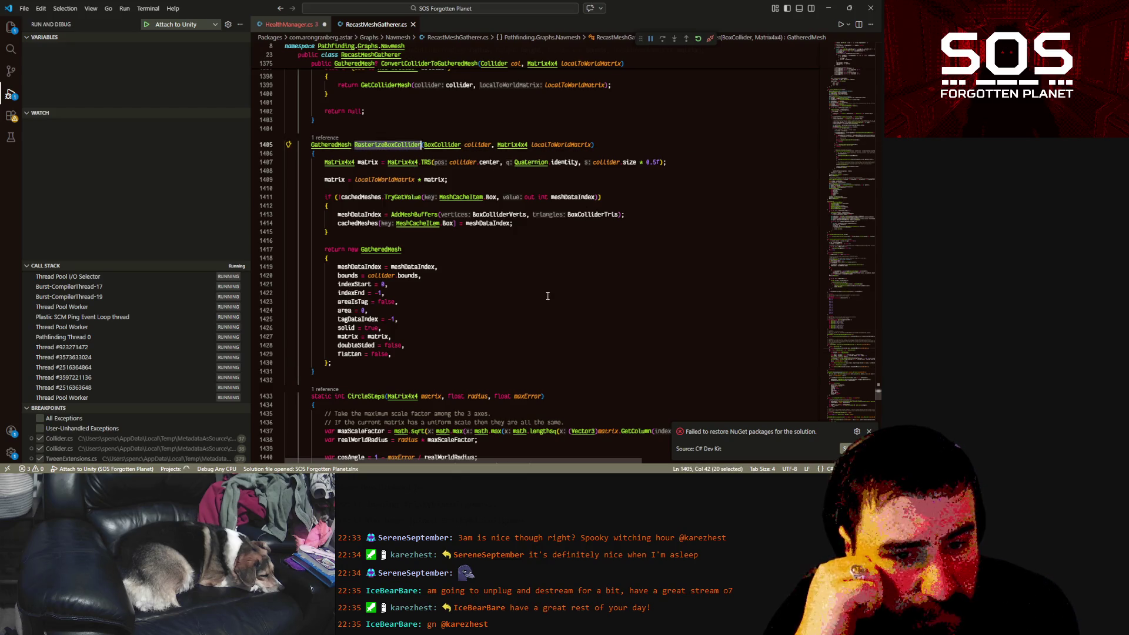
pyautogui.hotkey('alt', 'Tab')
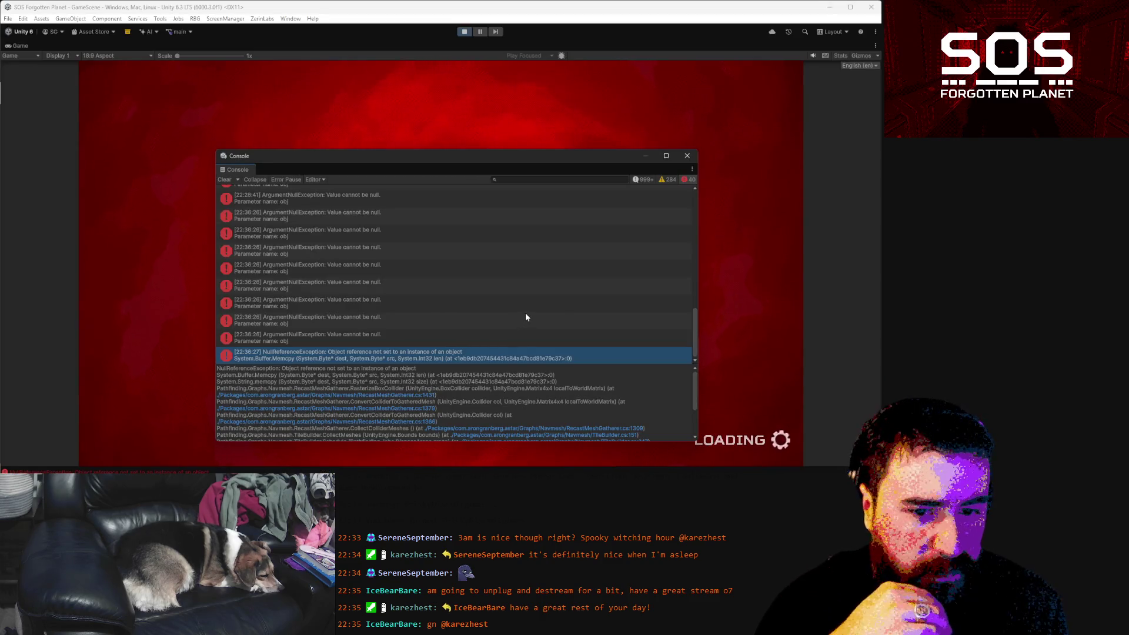
# - Close the Console, stop and restart play mode, and dismiss the thank-you demo message
pyautogui.click(691, 158)
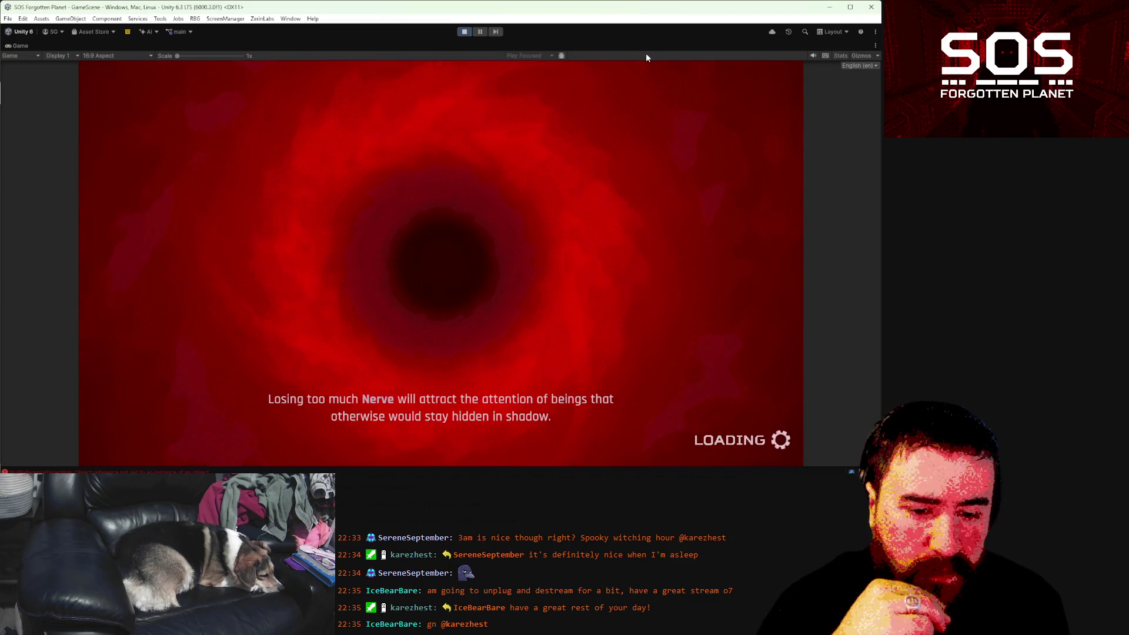
pyautogui.click(463, 33)
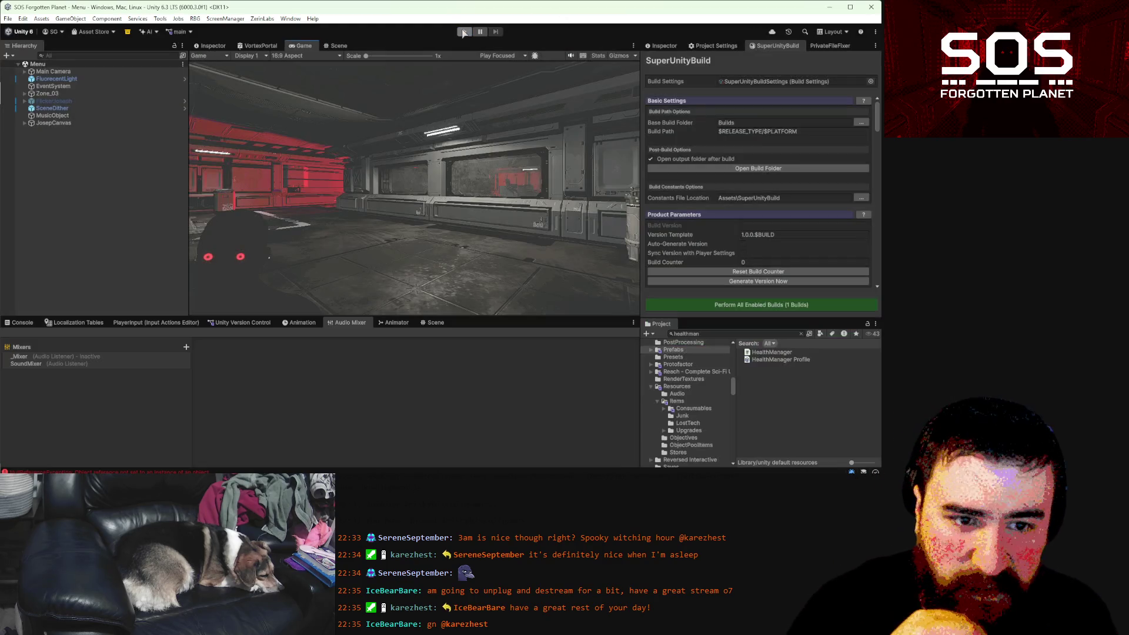
pyautogui.click(464, 32)
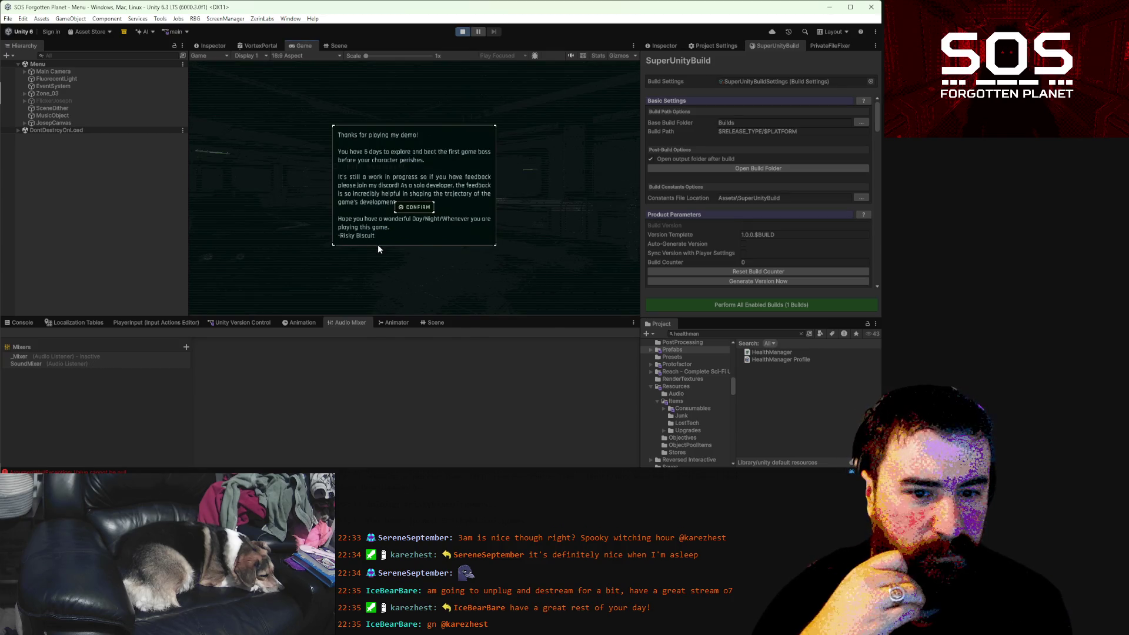
pyautogui.click(397, 253)
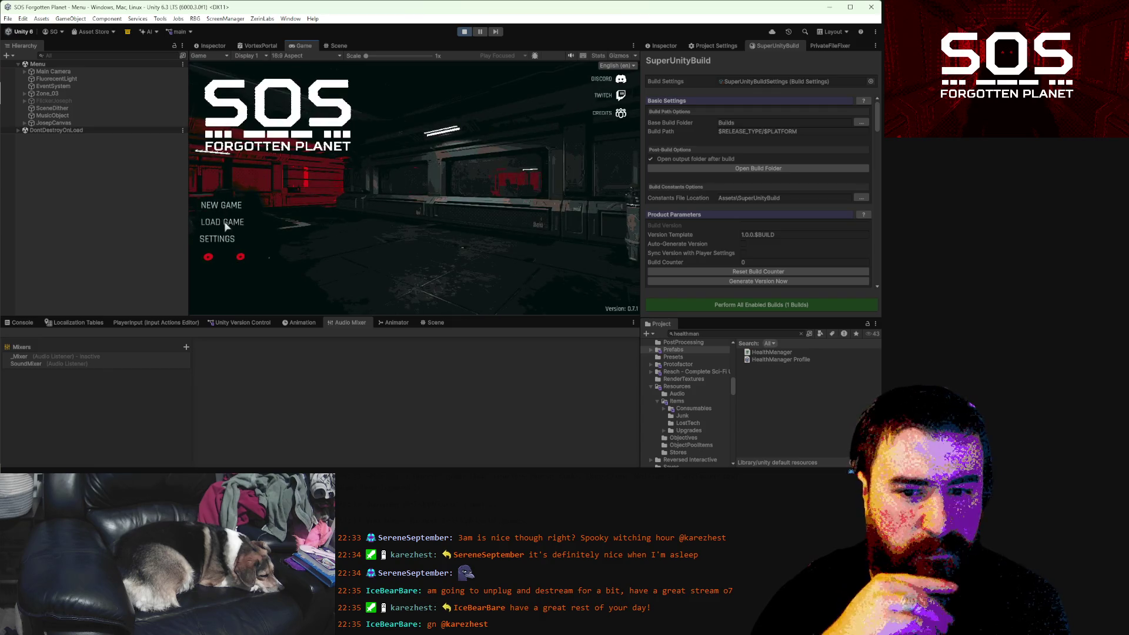
# - Load the Day 2 save from slot 1
pyautogui.click(226, 227)
pyautogui.click(270, 116)
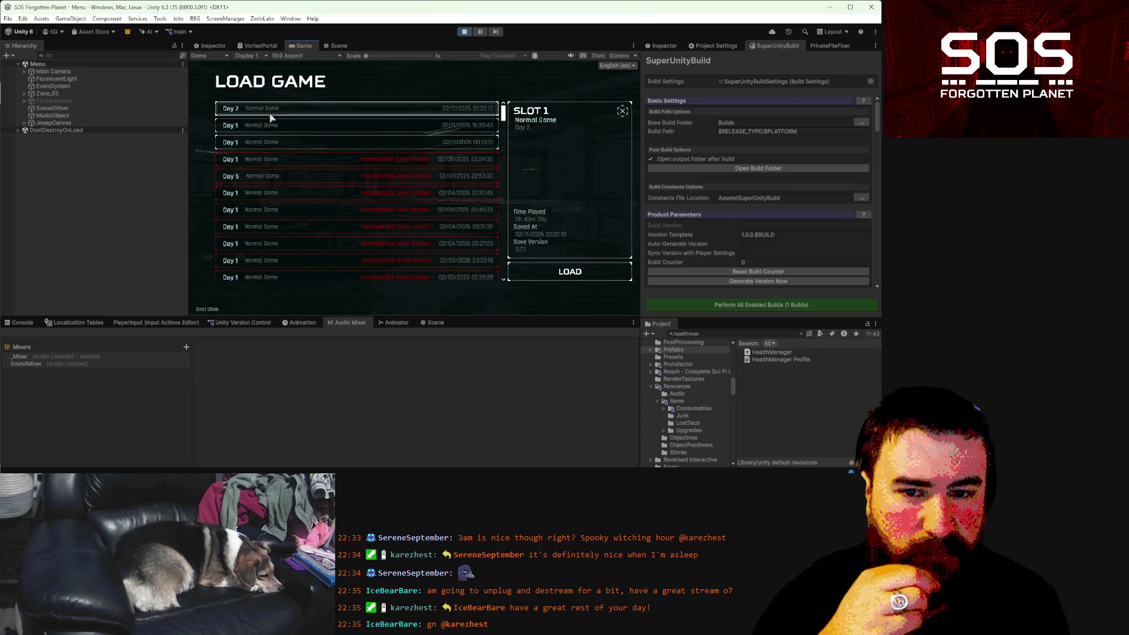
pyautogui.click(569, 272)
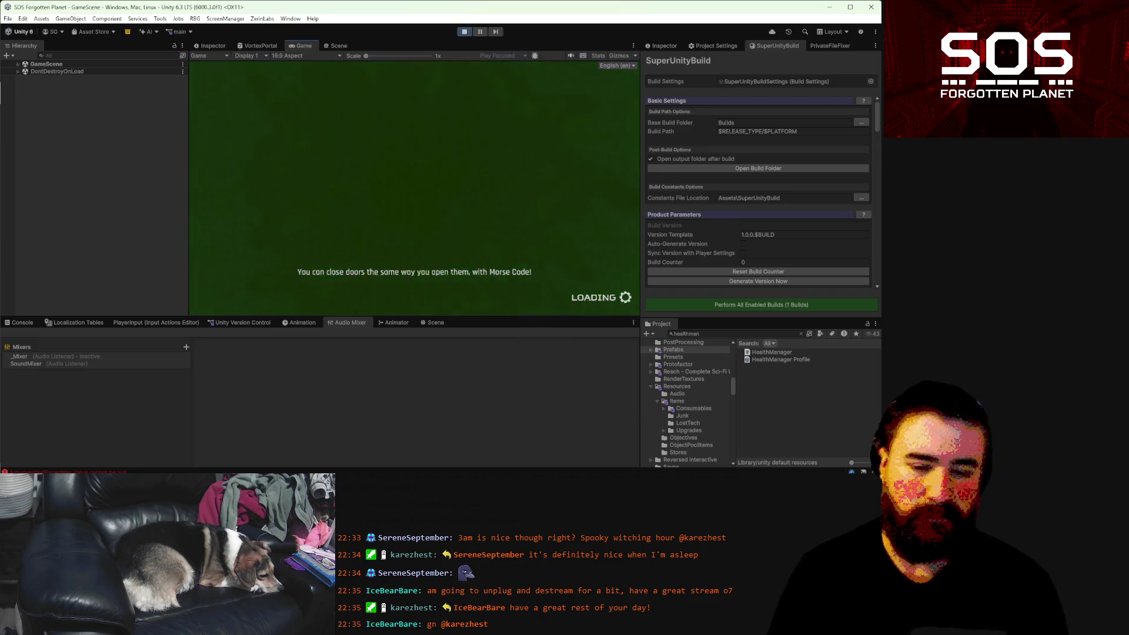
# - Eat the King Rez Cake from the storage container and run to the green-ringed door
pyautogui.press('e')
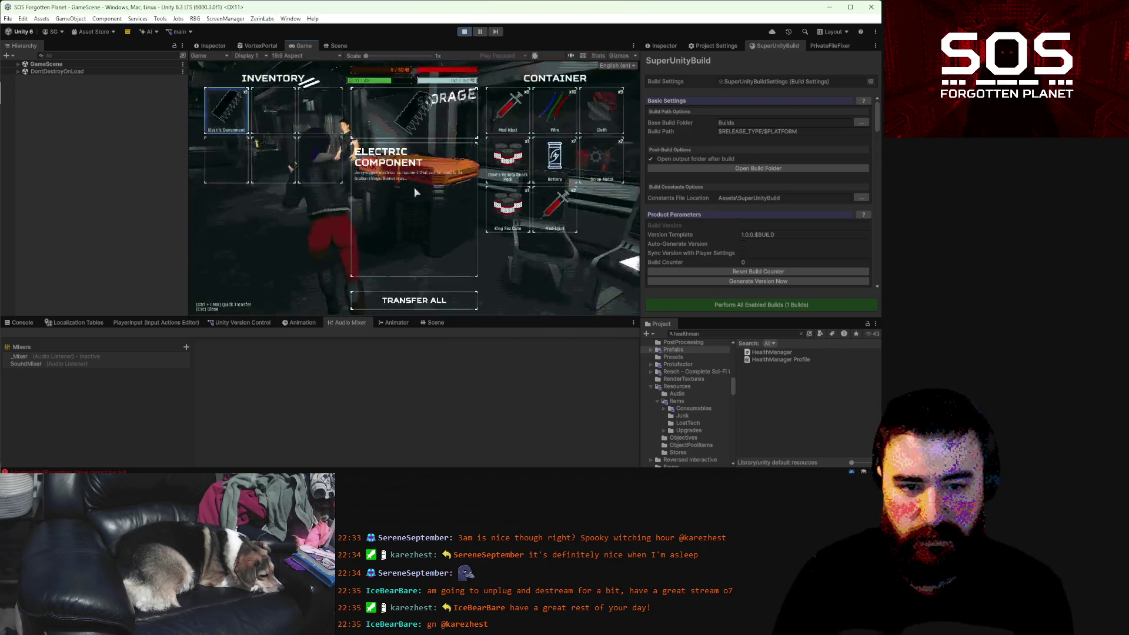
pyautogui.click(431, 279)
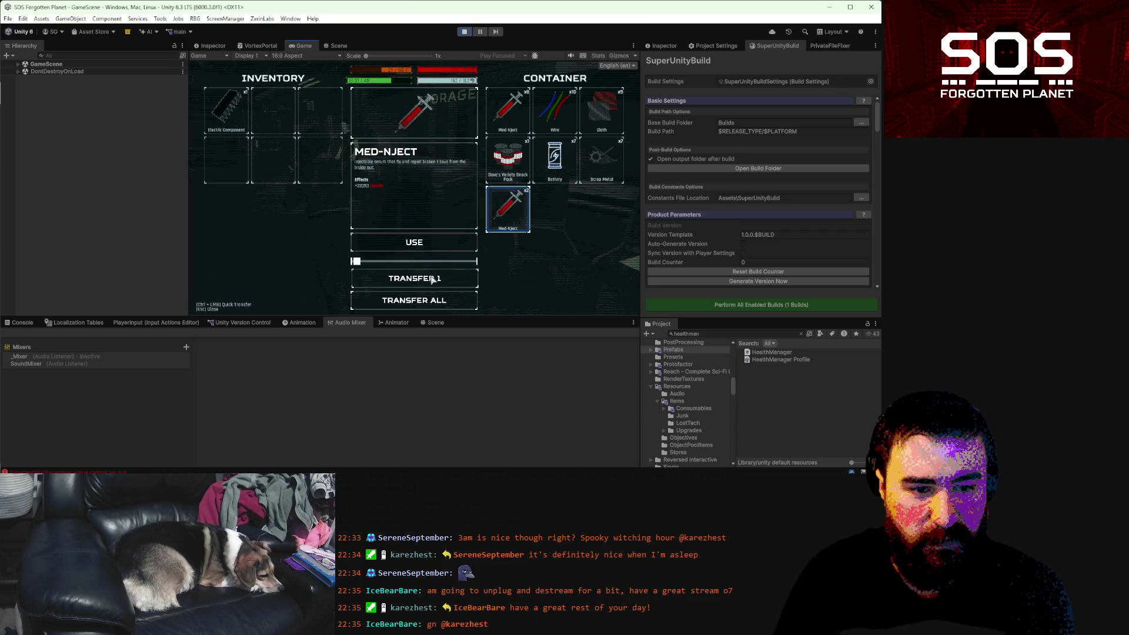
pyautogui.click(515, 155)
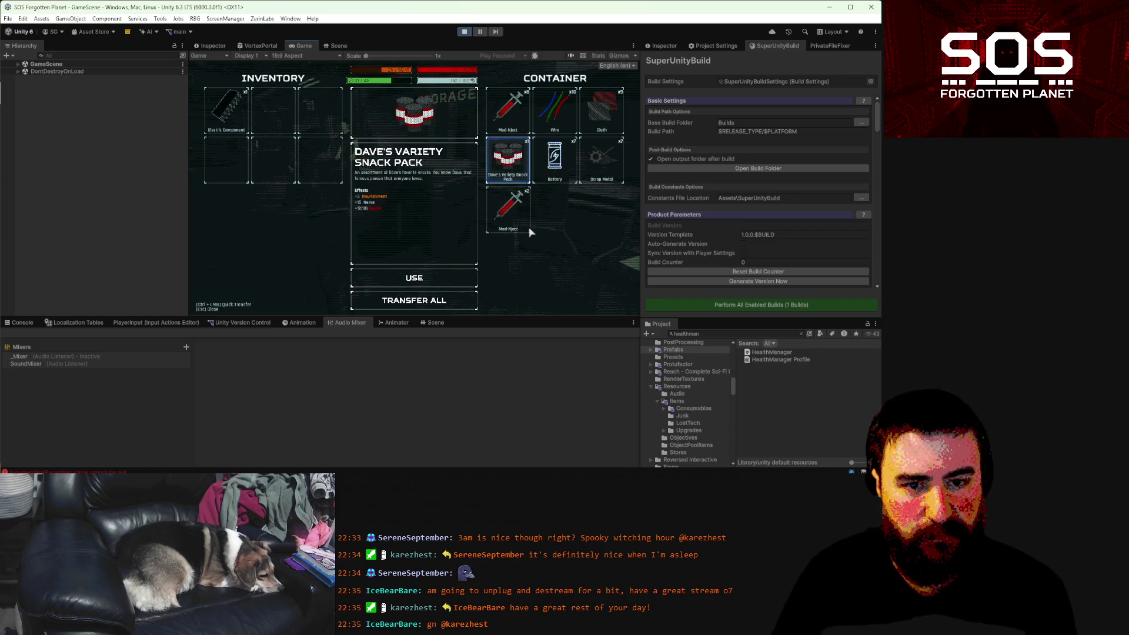
pyautogui.press('Escape')
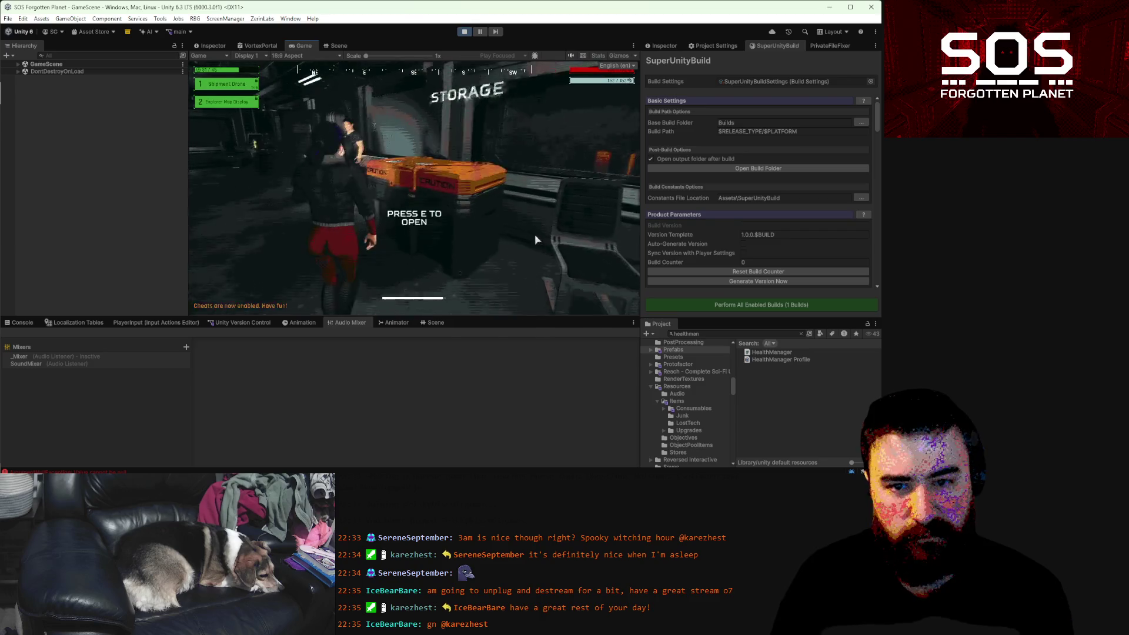
pyautogui.press('w')
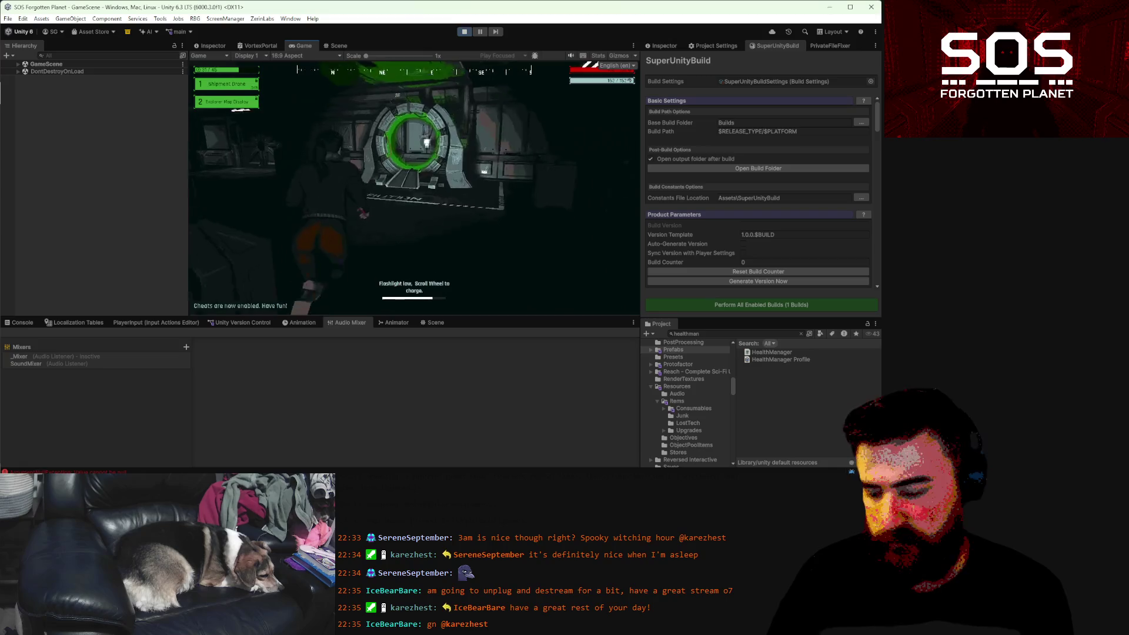
pyautogui.press('e')
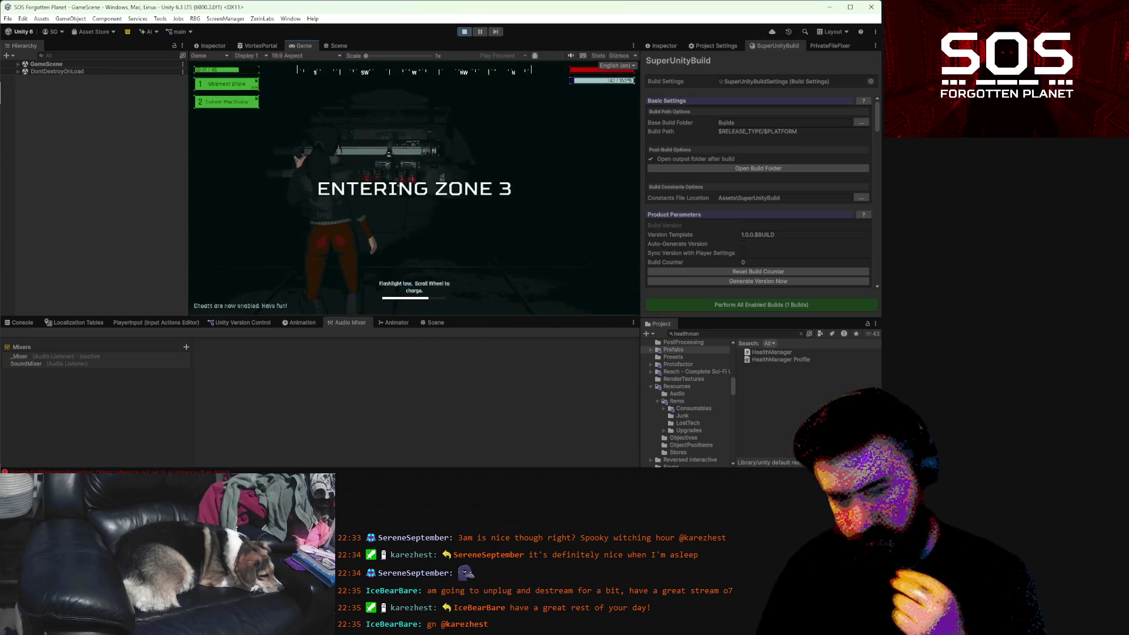
# - Charge the flashlight and take a quick look at the zone map
pyautogui.scroll(-3, 414, 188)
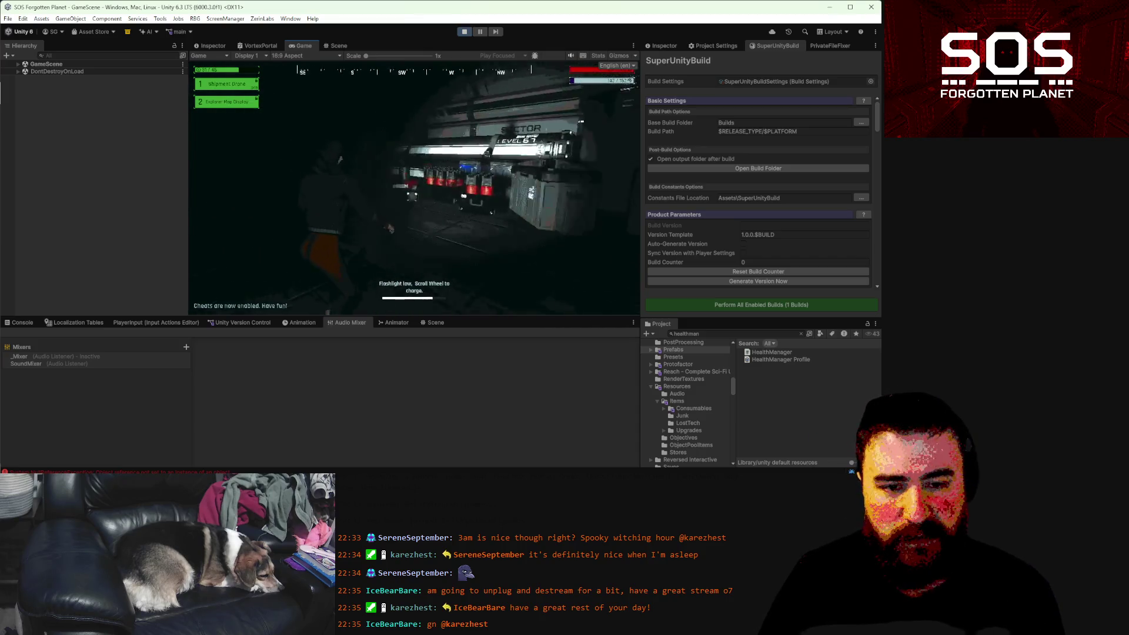
pyautogui.press('m')
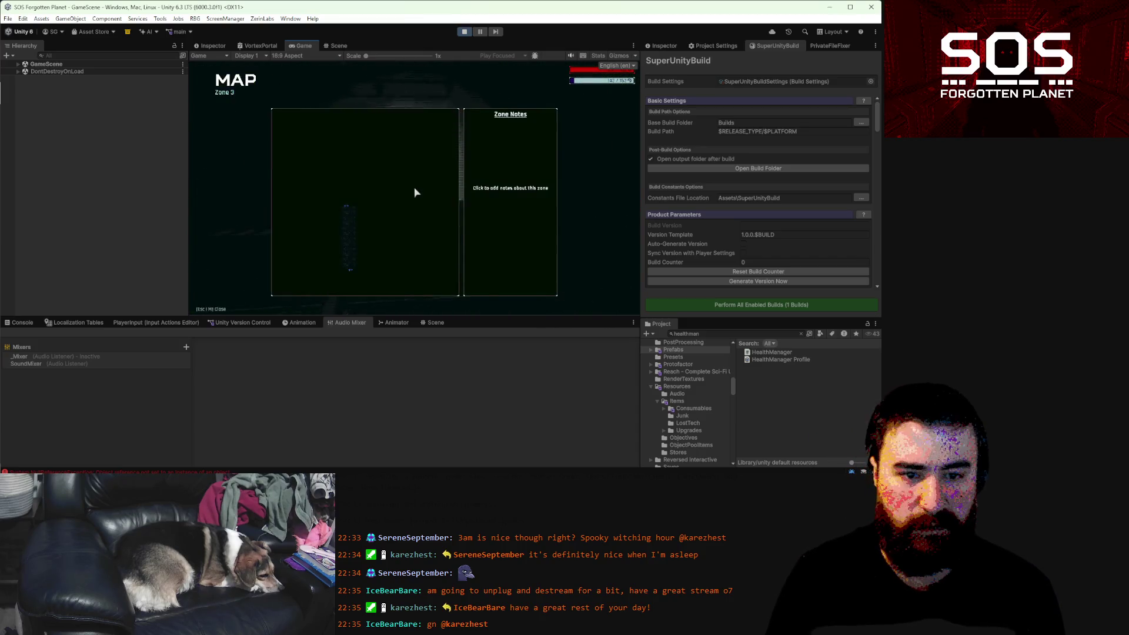
pyautogui.press('m')
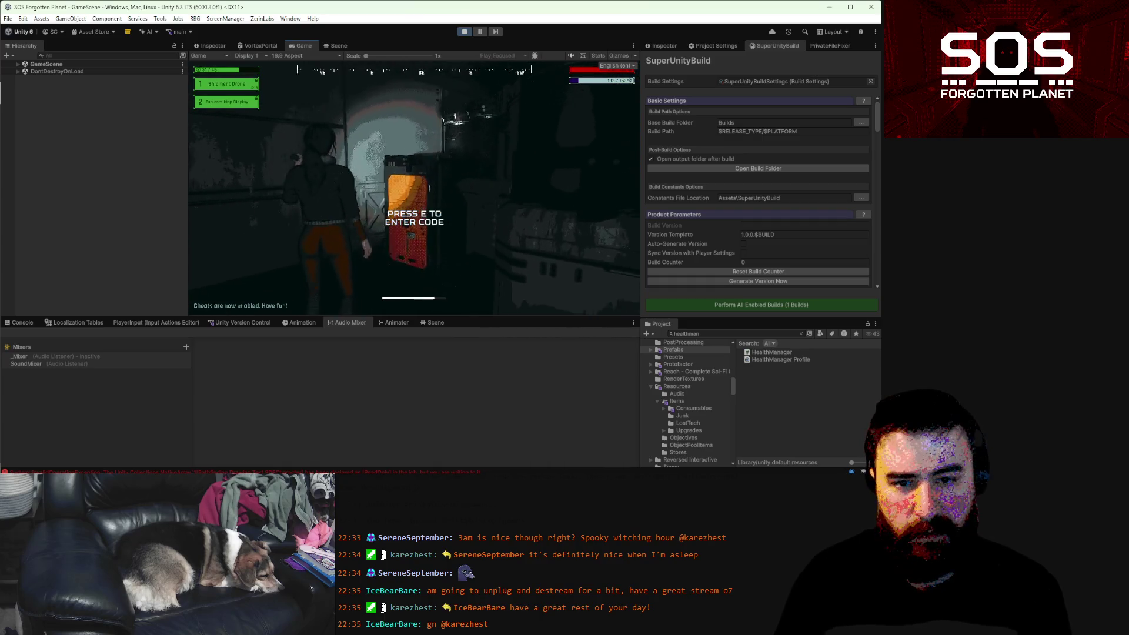
# - Enter 'open a' at the Morse keypad to unlock the box, take the 2 Sedatives, and pause
pyautogui.press('e')
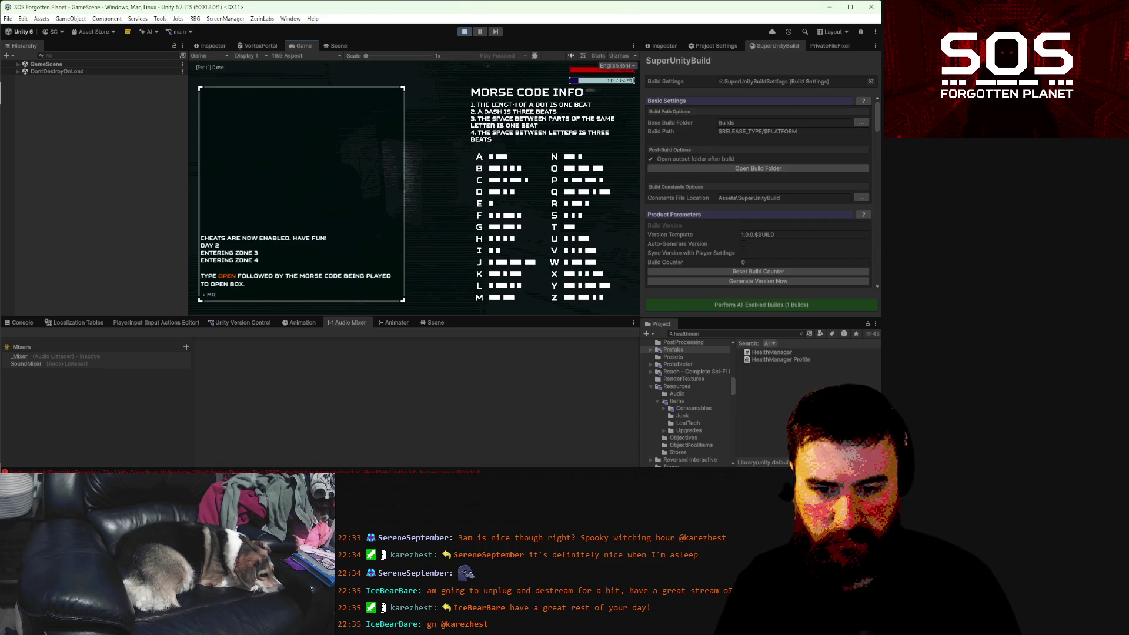
pyautogui.write('open')
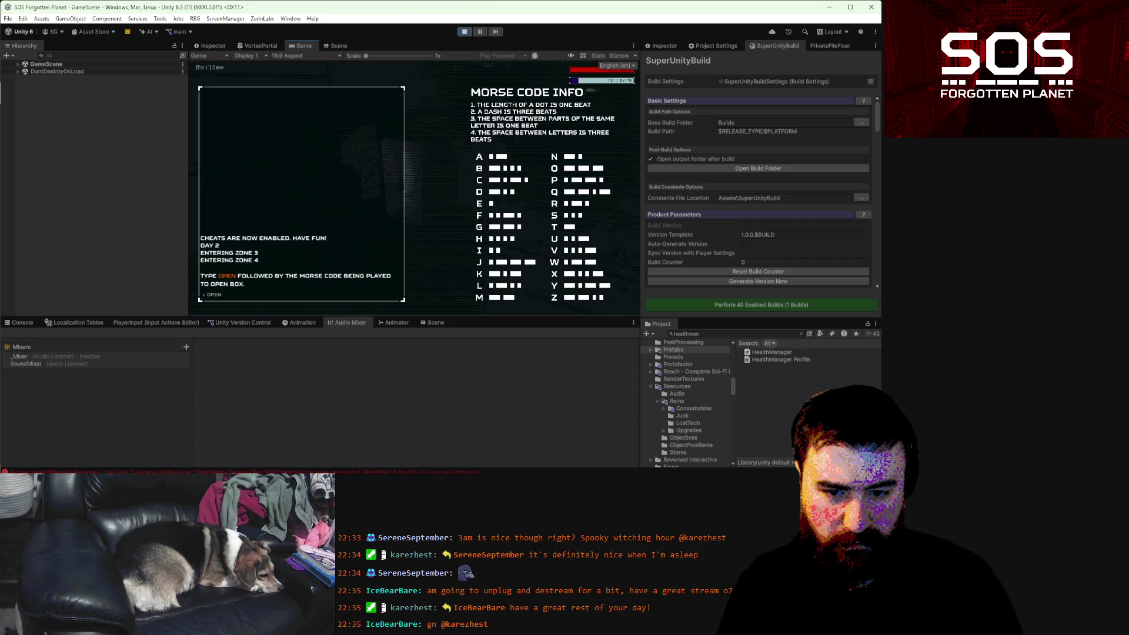
pyautogui.write('a')
pyautogui.press('Escape')
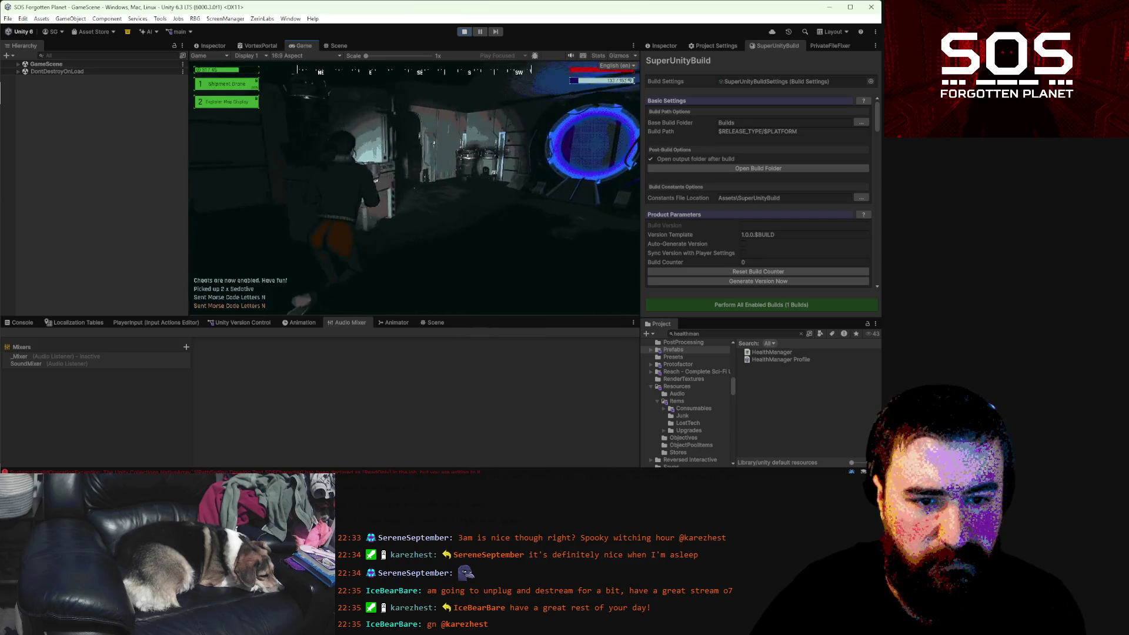
pyautogui.press('Escape')
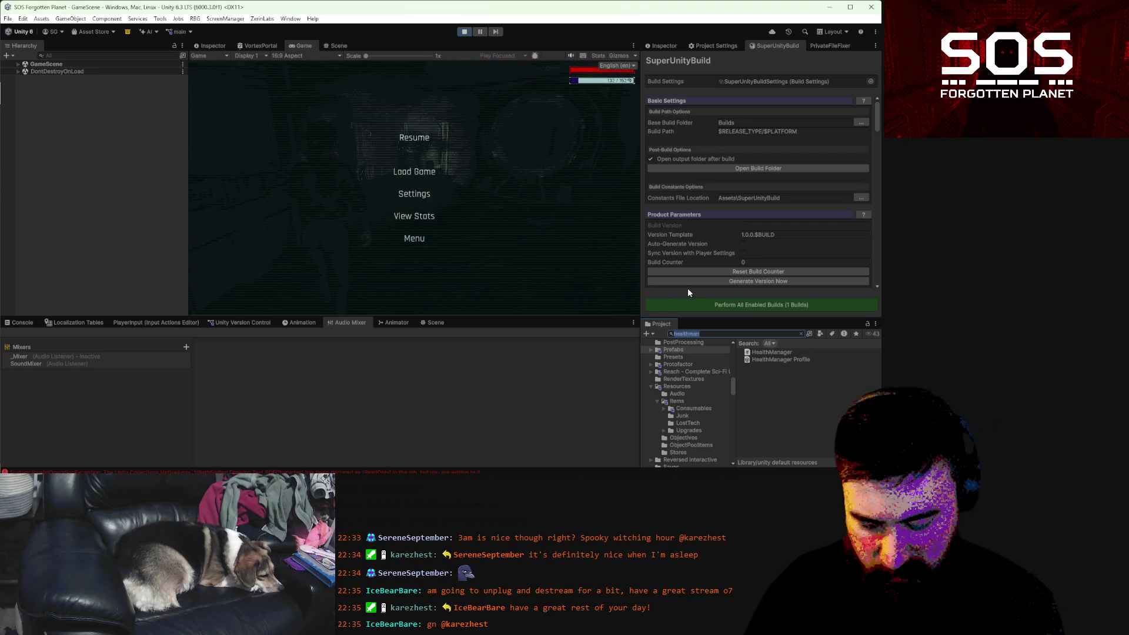
# - In the SteveNewAI prefab, set Run Speed Max to 5 and Range Min to 10, then resume
pyautogui.write('stosteve ne')
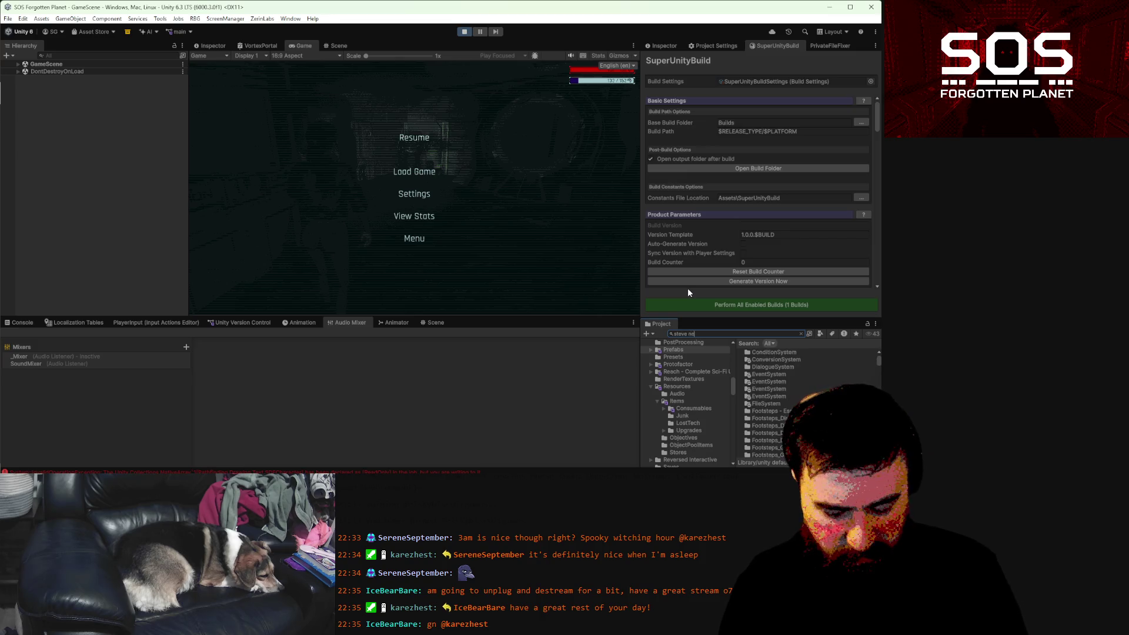
pyautogui.write('w')
pyautogui.doubleClick(777, 353)
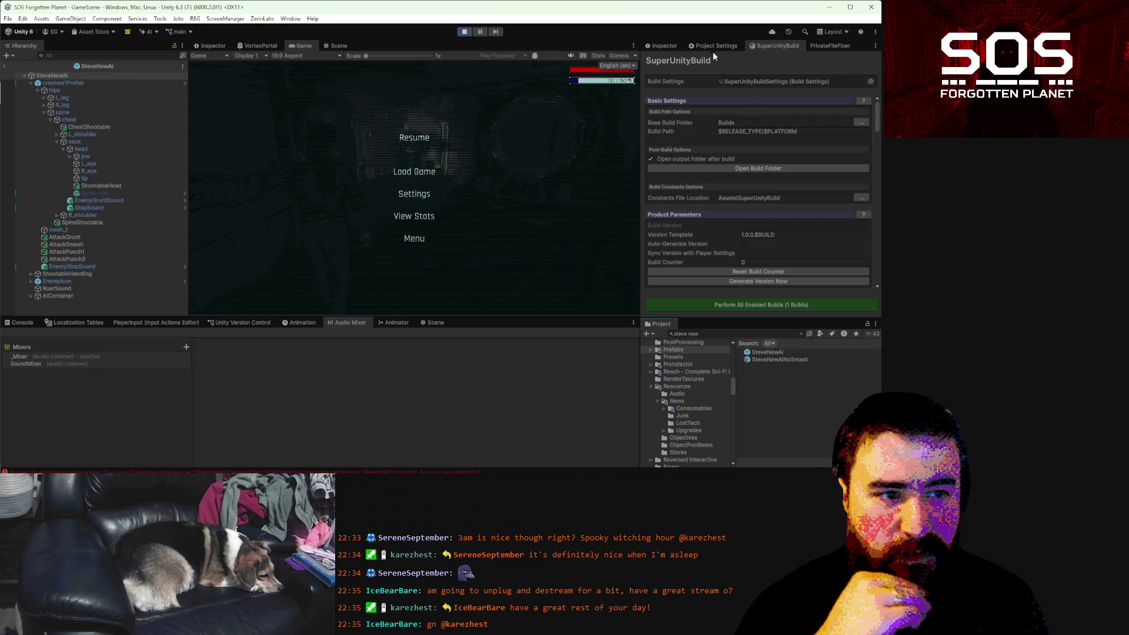
pyautogui.click(661, 42)
pyautogui.scroll(-5, 759, 153)
pyautogui.scroll(-1, 764, 156)
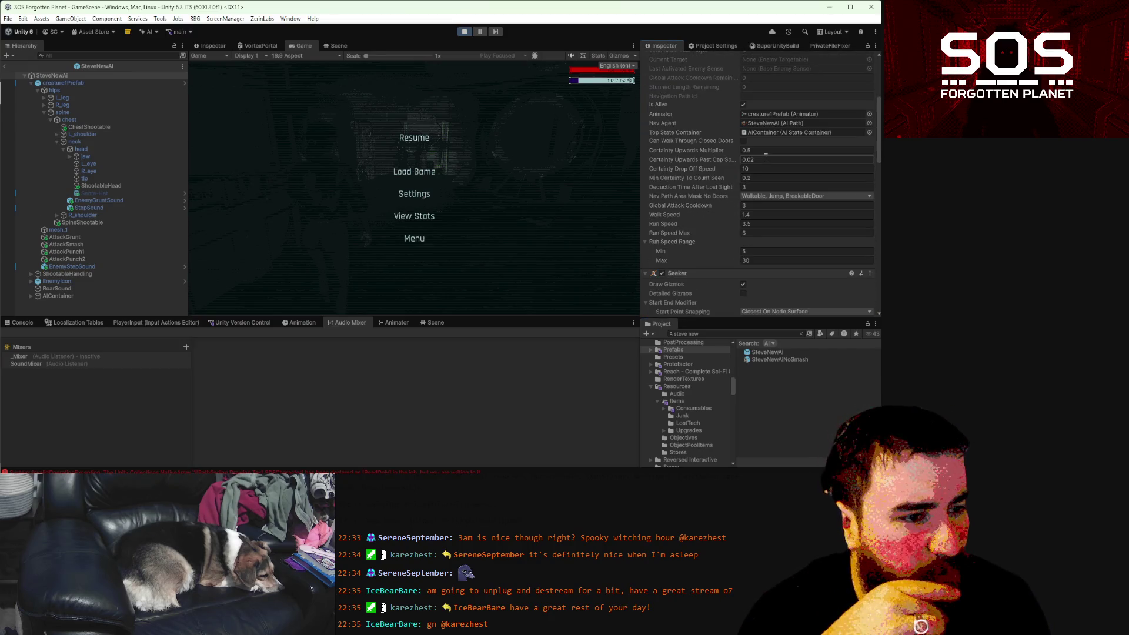
pyautogui.click(751, 234)
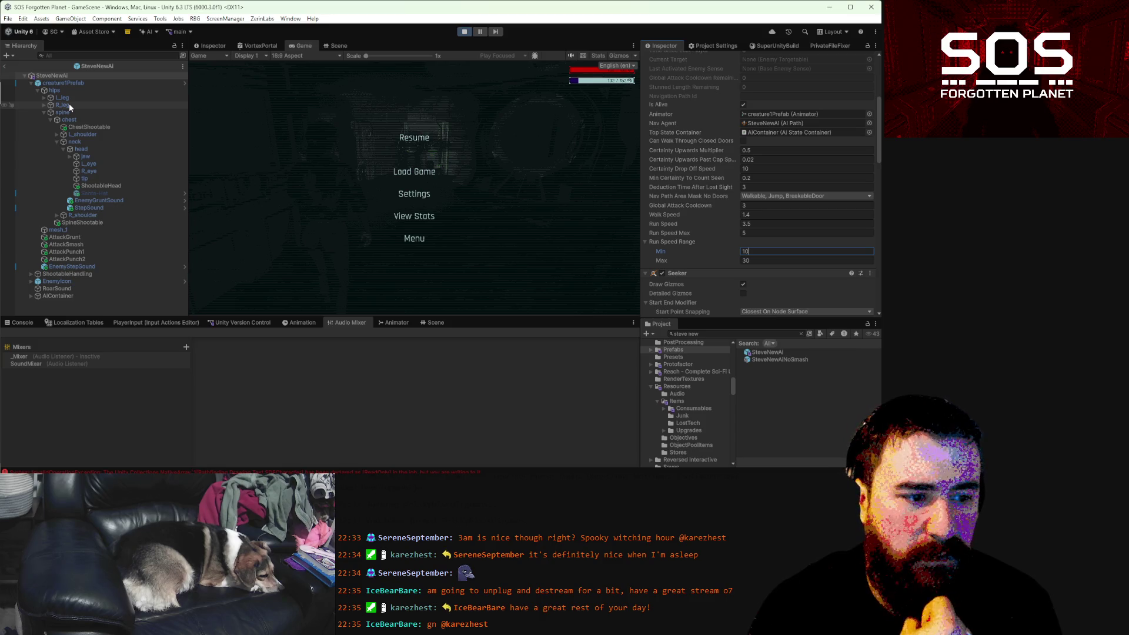
pyautogui.click(6, 68)
pyautogui.click(405, 138)
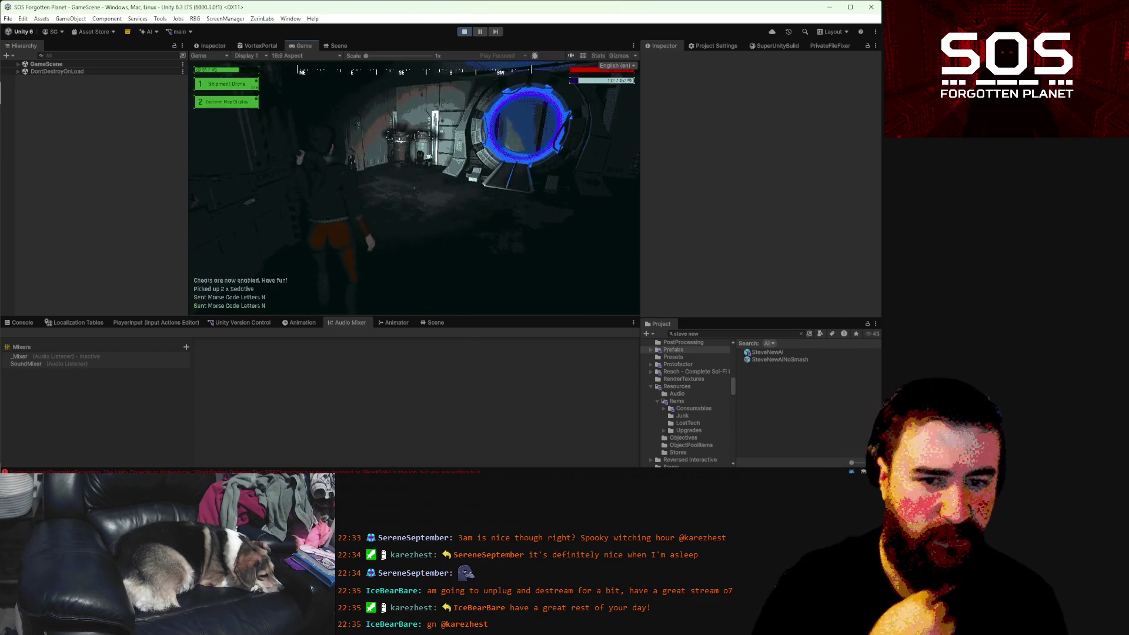
# - Walk through the dark room and lit doorway into the green lab to the Flash Fire Fabricator
pyautogui.press('w')
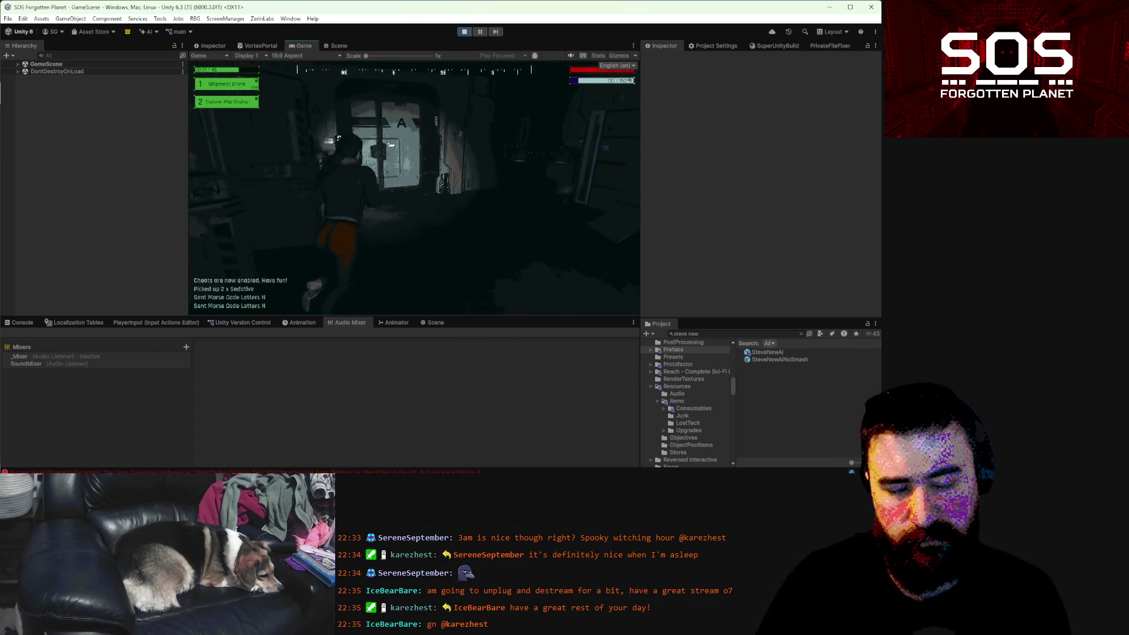
pyautogui.press('w')
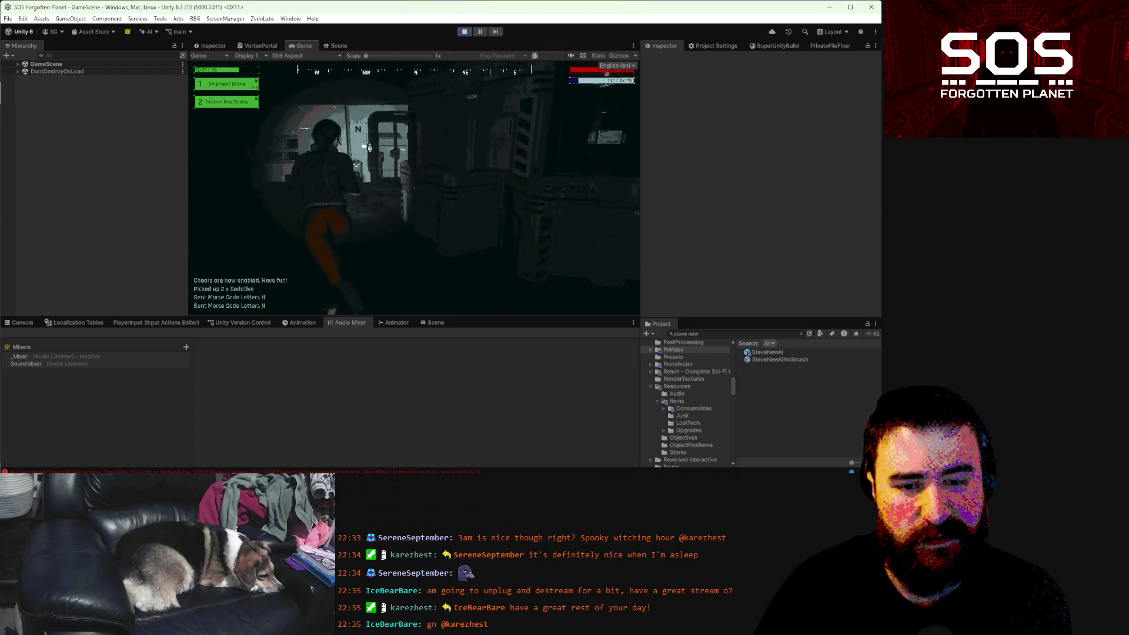
pyautogui.press('w')
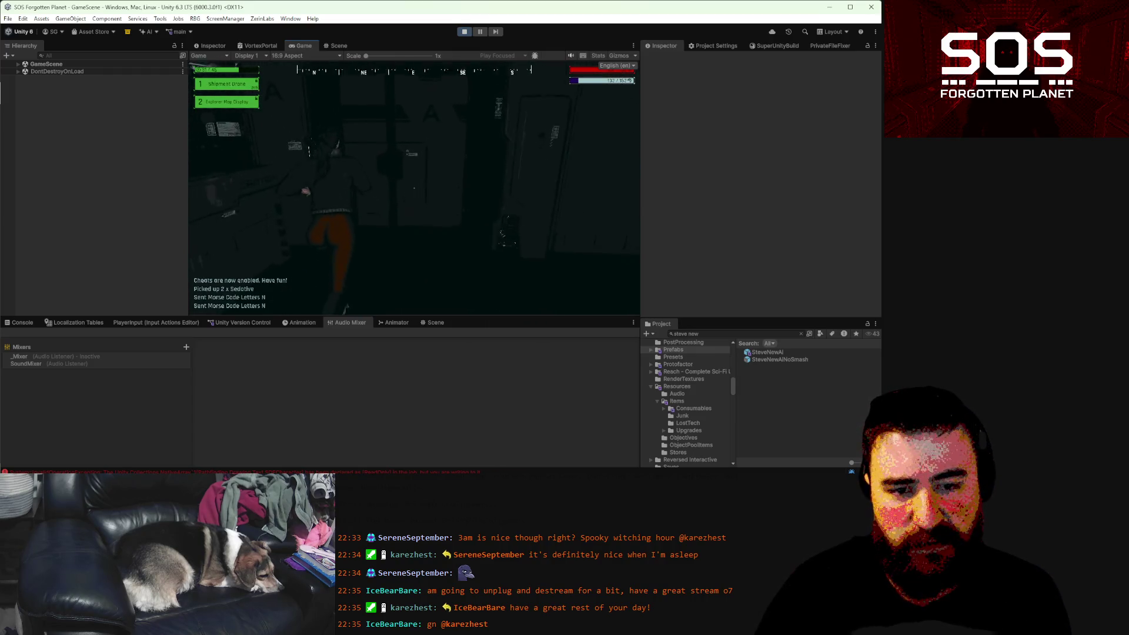
pyautogui.press('w')
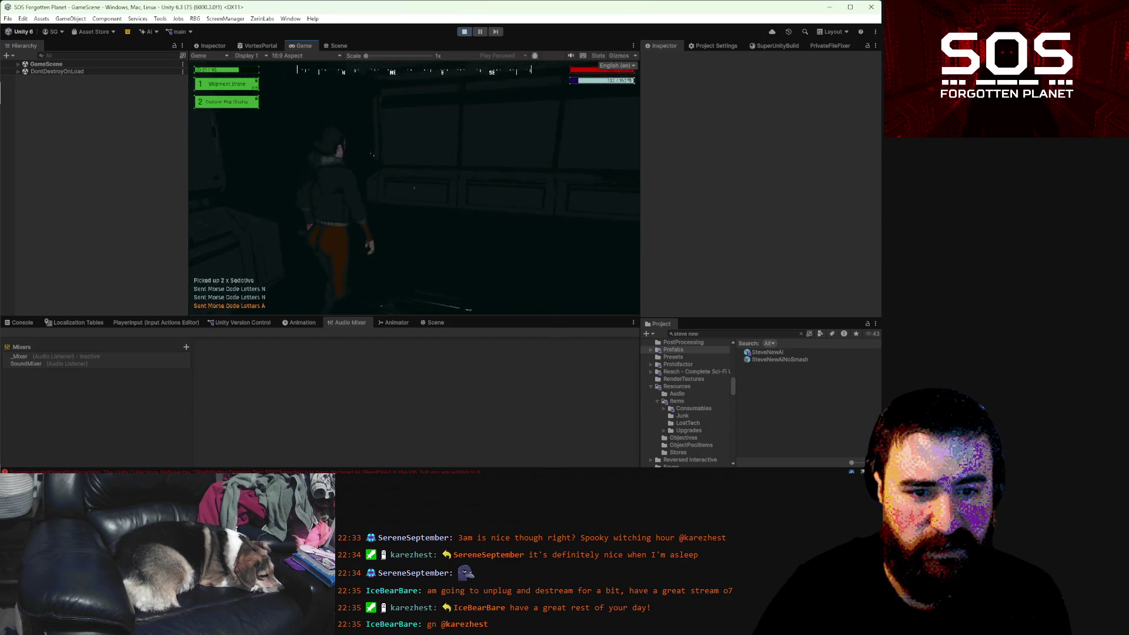
pyautogui.press('w')
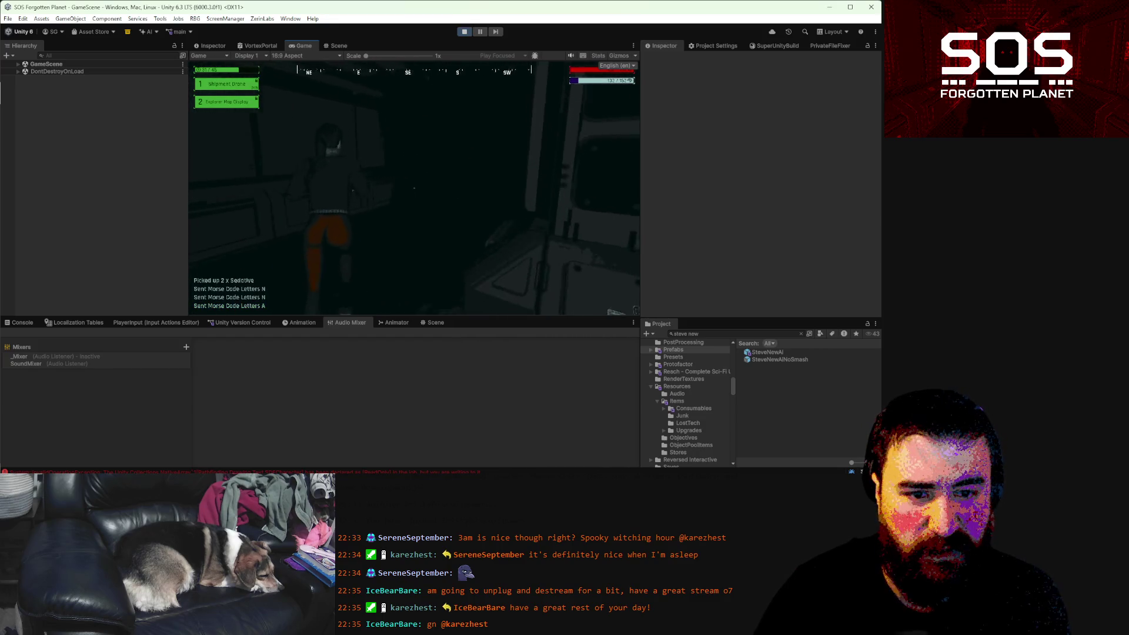
pyautogui.press('w')
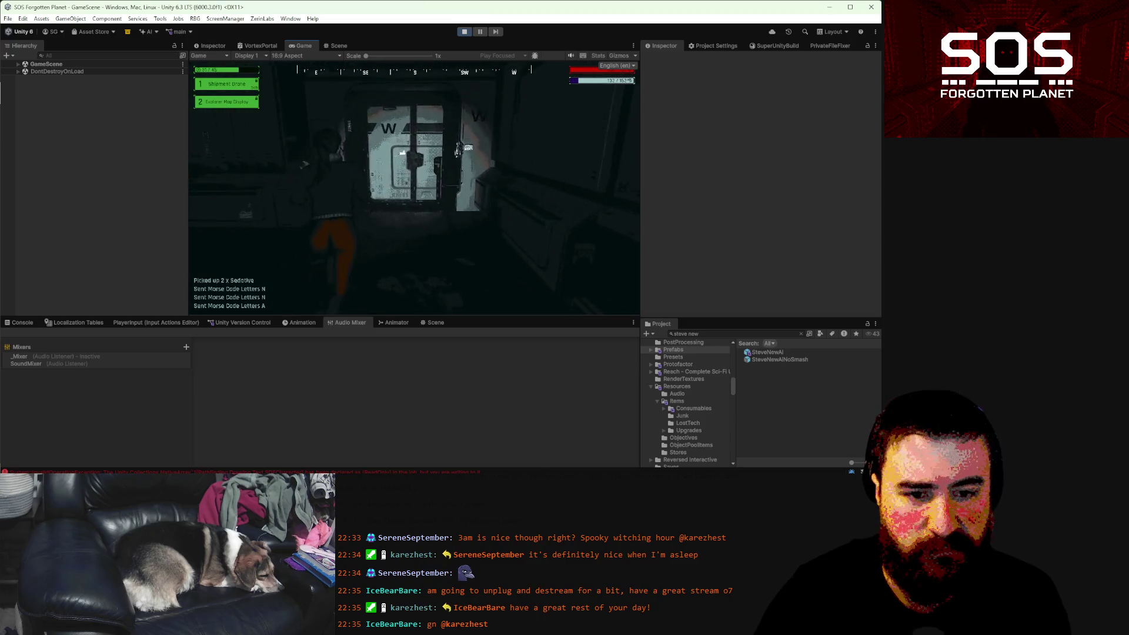
pyautogui.press('w')
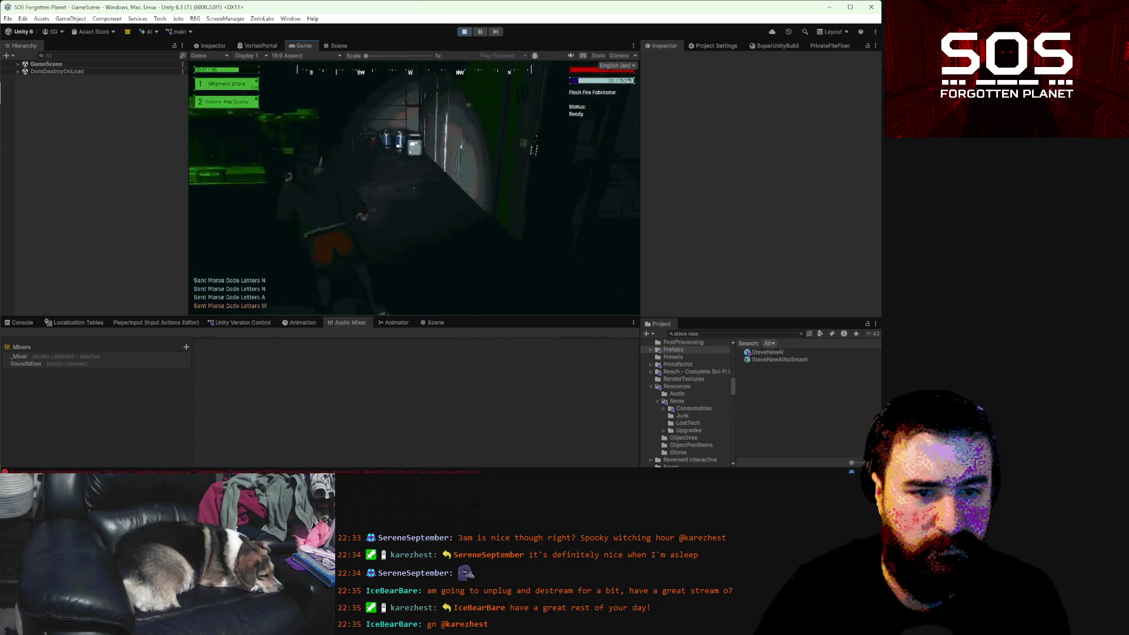
pyautogui.press('w')
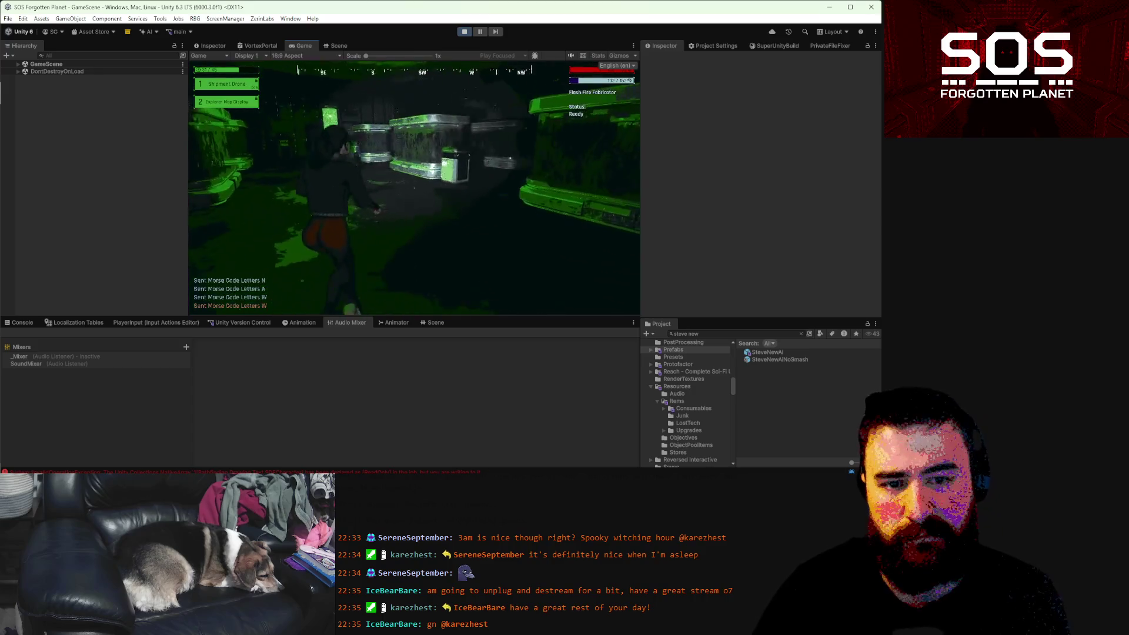
pyautogui.press('w')
# - Choose Cloth and Wire, dropping Scrap Metal, and start the fabrication run
pyautogui.press('e')
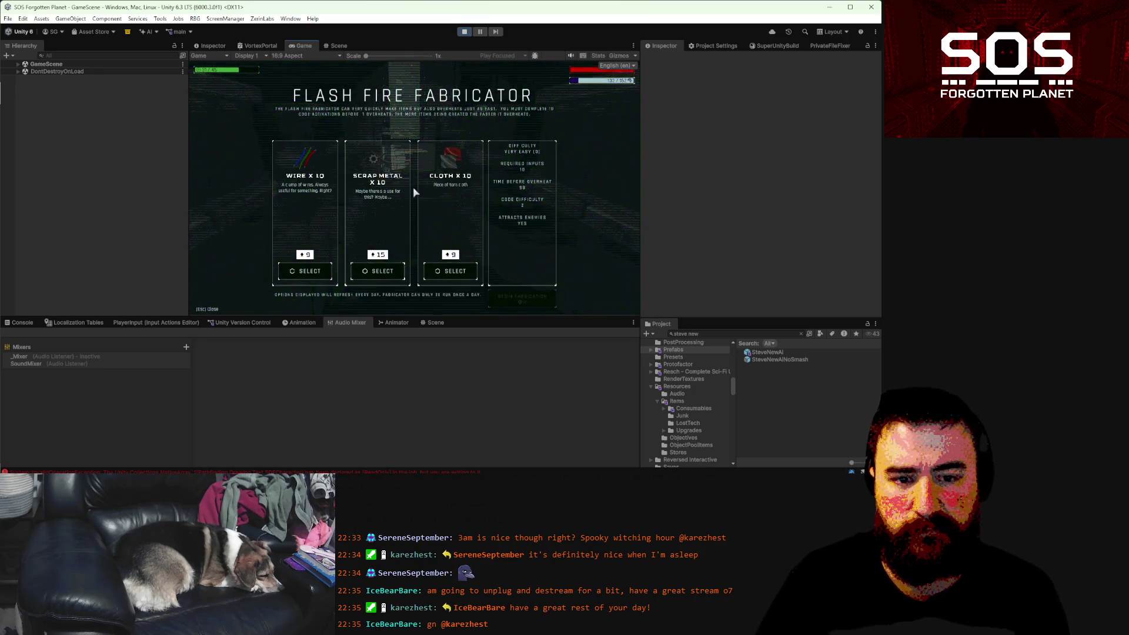
pyautogui.press('d')
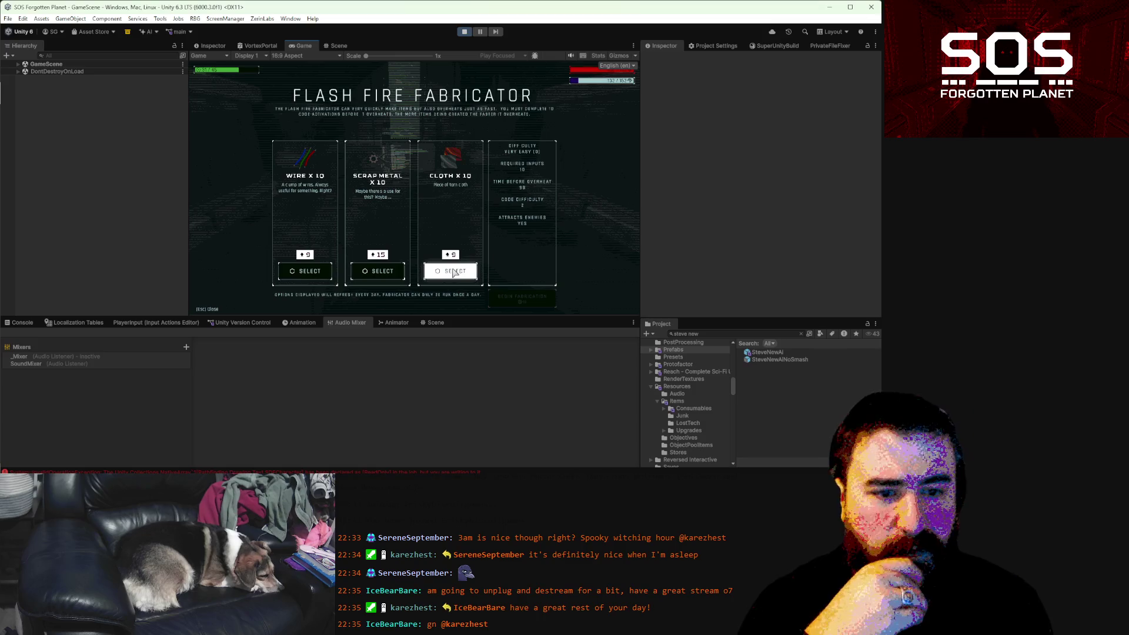
pyautogui.press('Return')
pyautogui.click(393, 277)
pyautogui.click(329, 274)
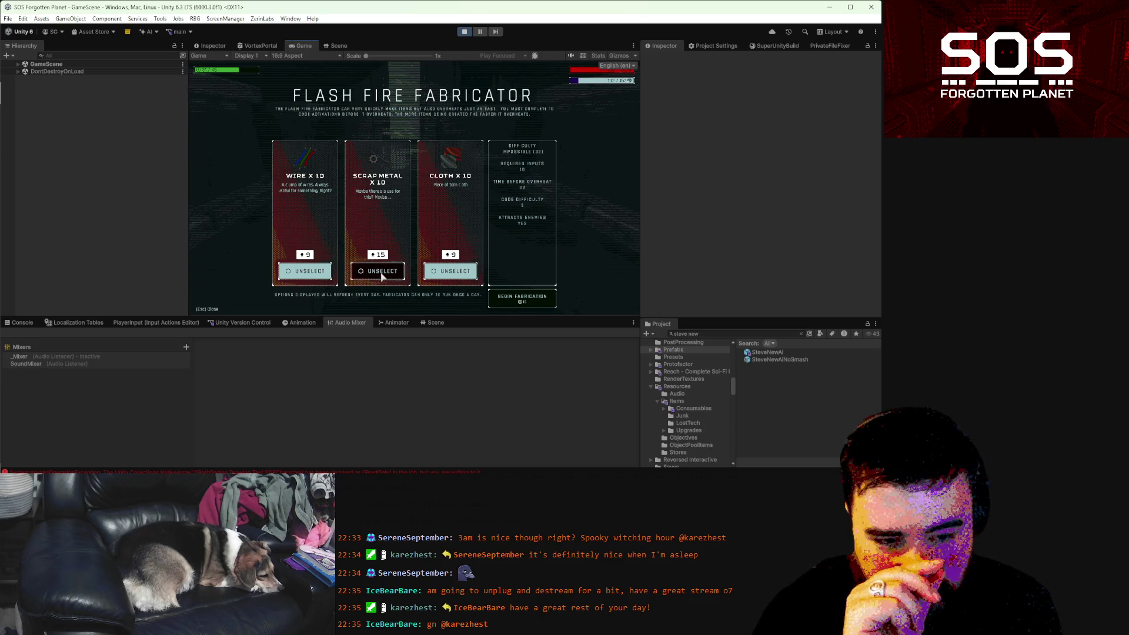
pyautogui.click(381, 272)
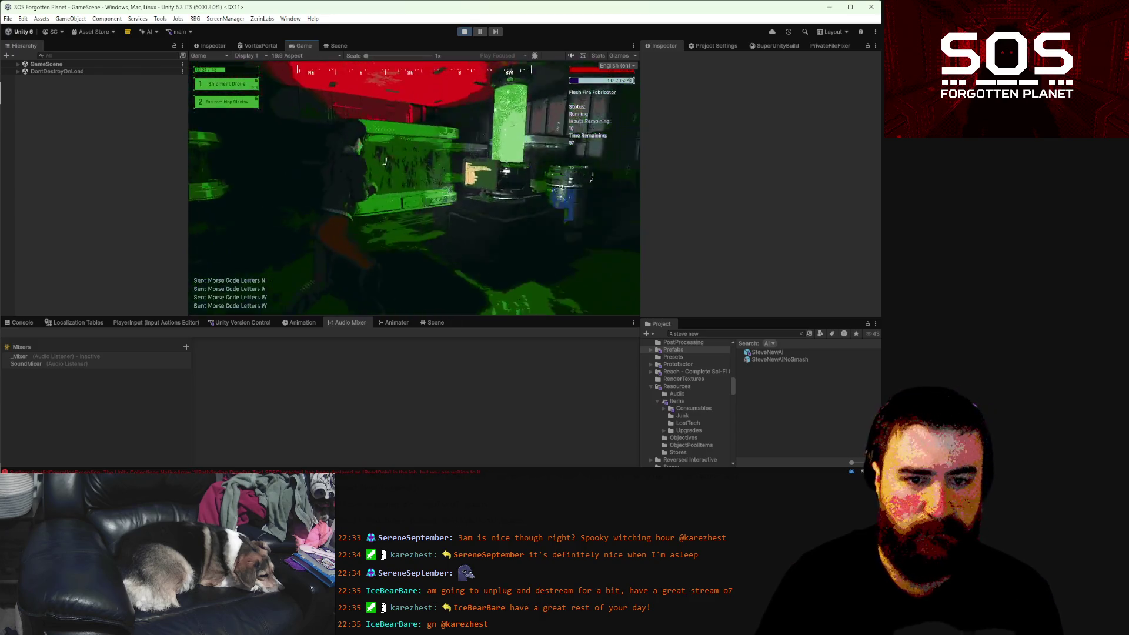
pyautogui.press('j')
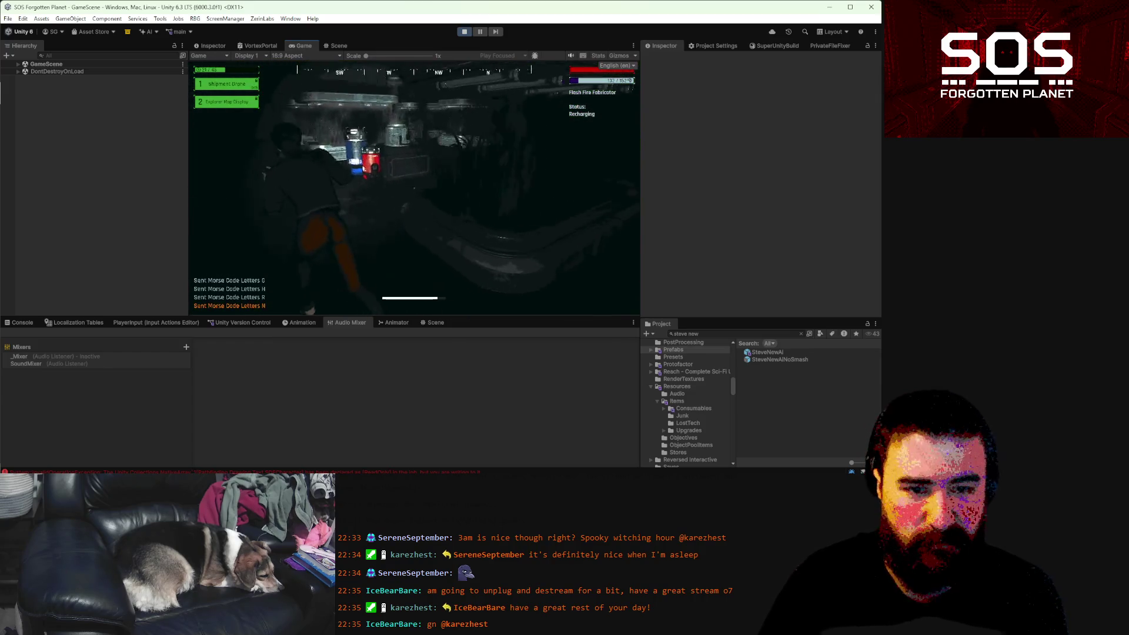
# - Pick up the 10 Wire and 10 Cloth from the fabricator and bring up the Zone 4 map
pyautogui.press('e')
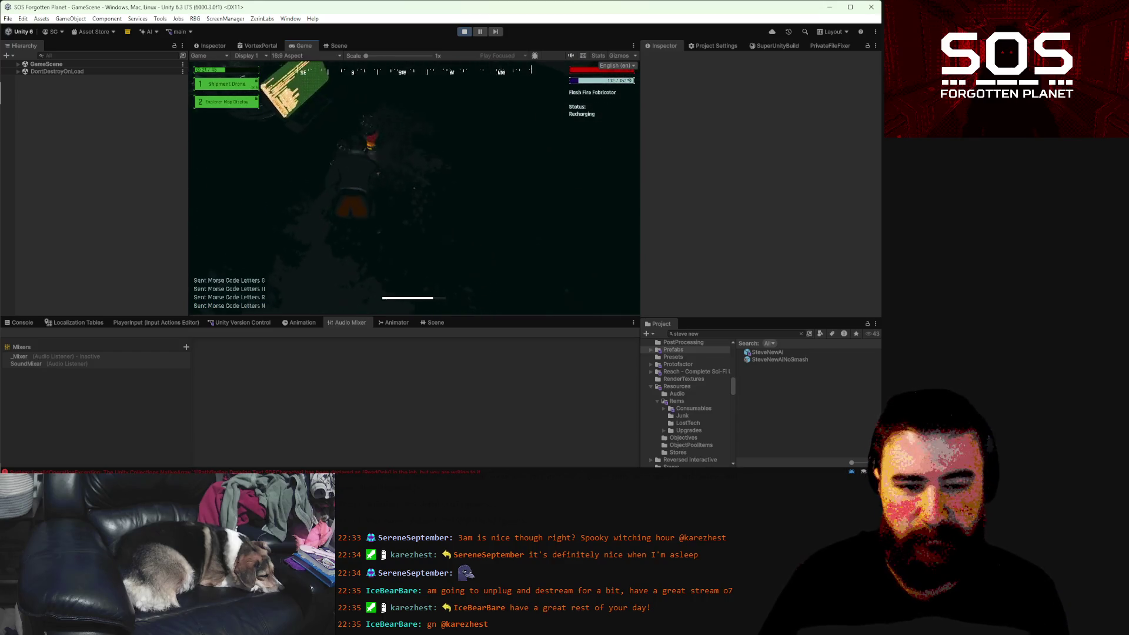
pyautogui.press('e')
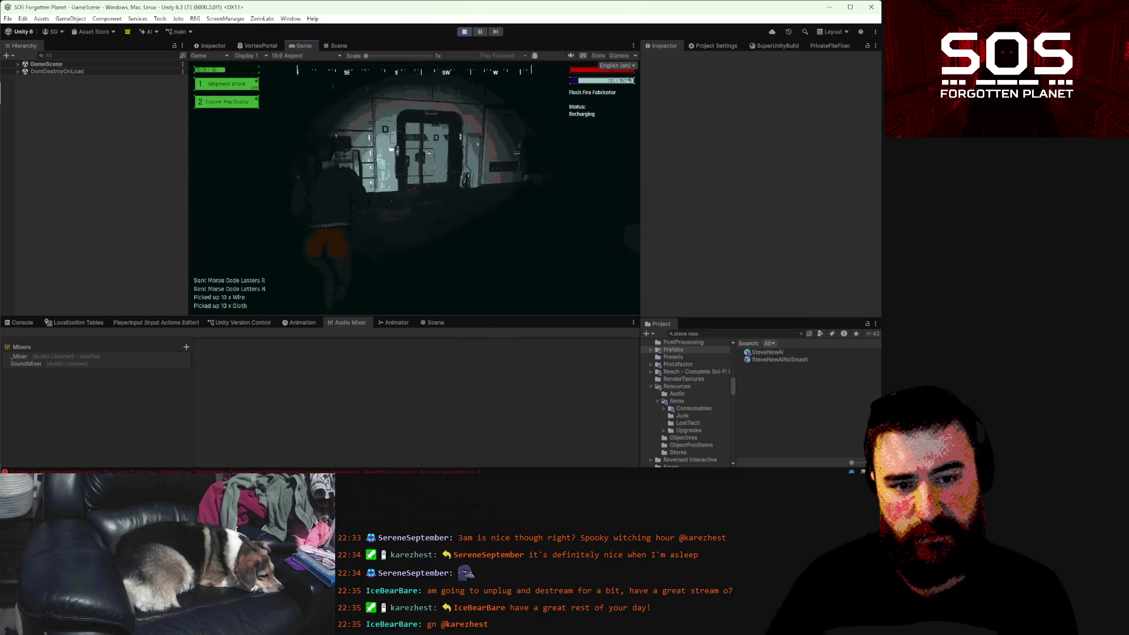
pyautogui.press('m')
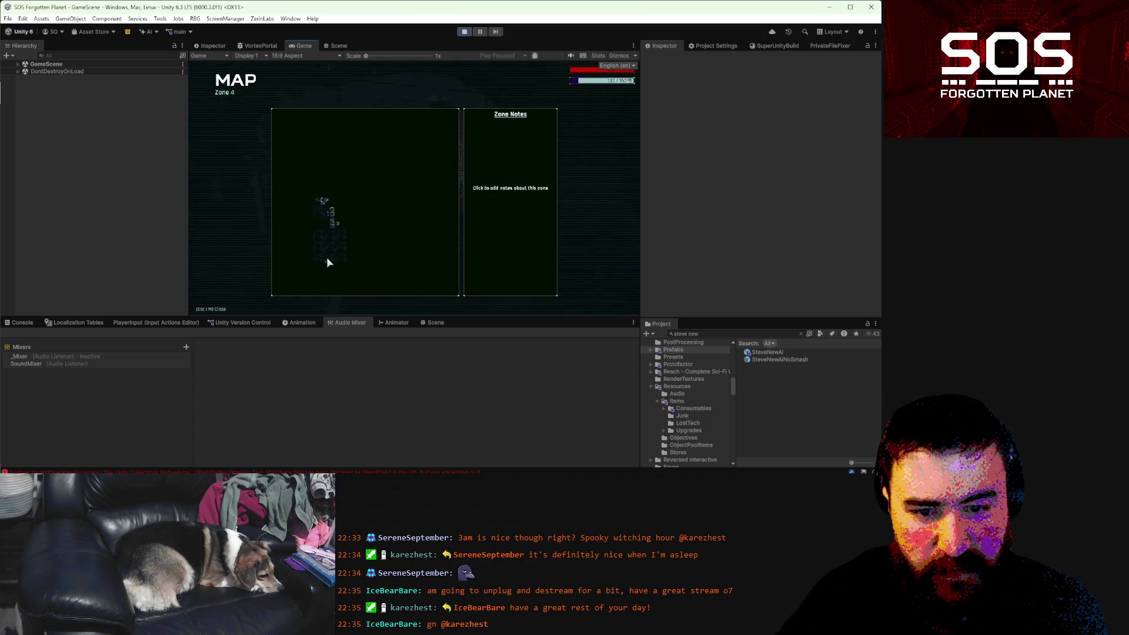
# - Explore Zone 4, picking up a Mod-Nject and checking the map until the new corridor shows
pyautogui.press('m')
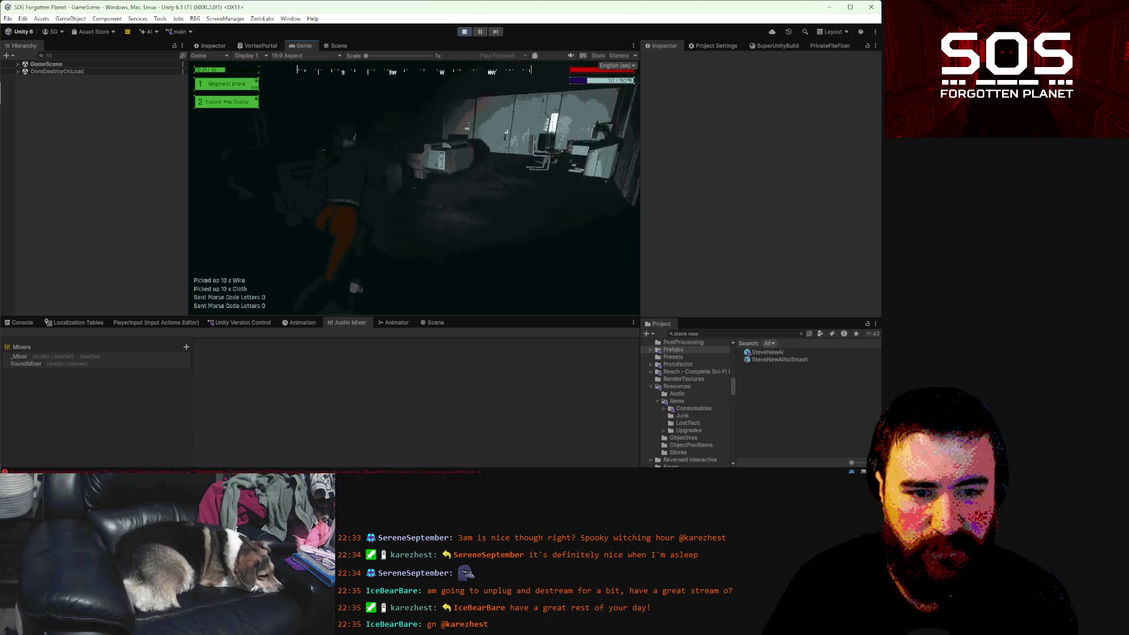
pyautogui.press('e')
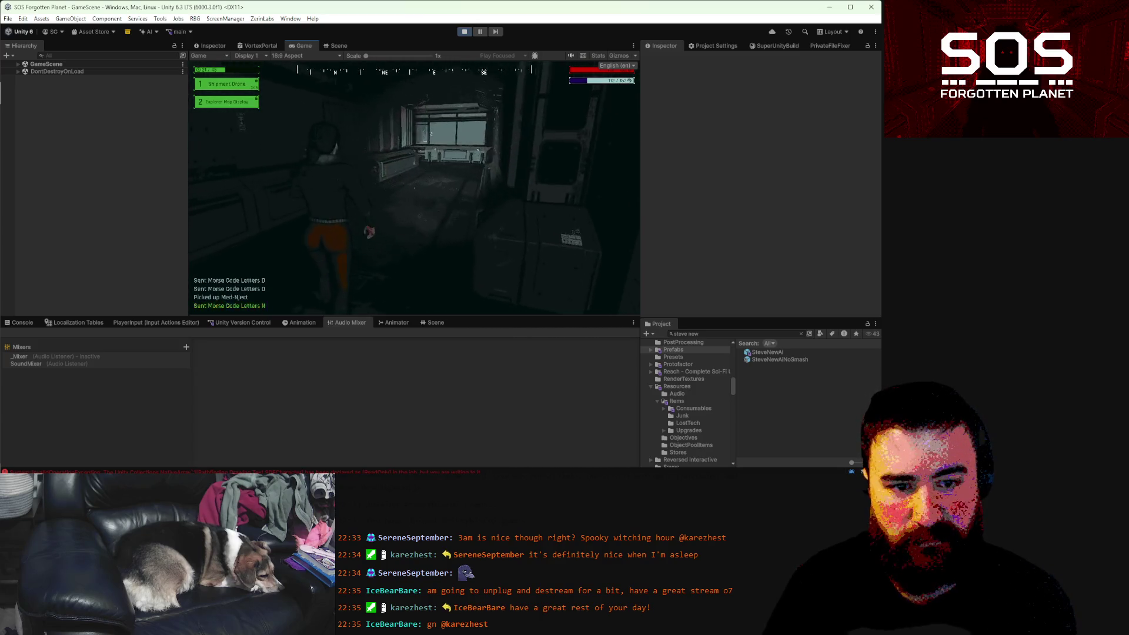
pyautogui.press('m')
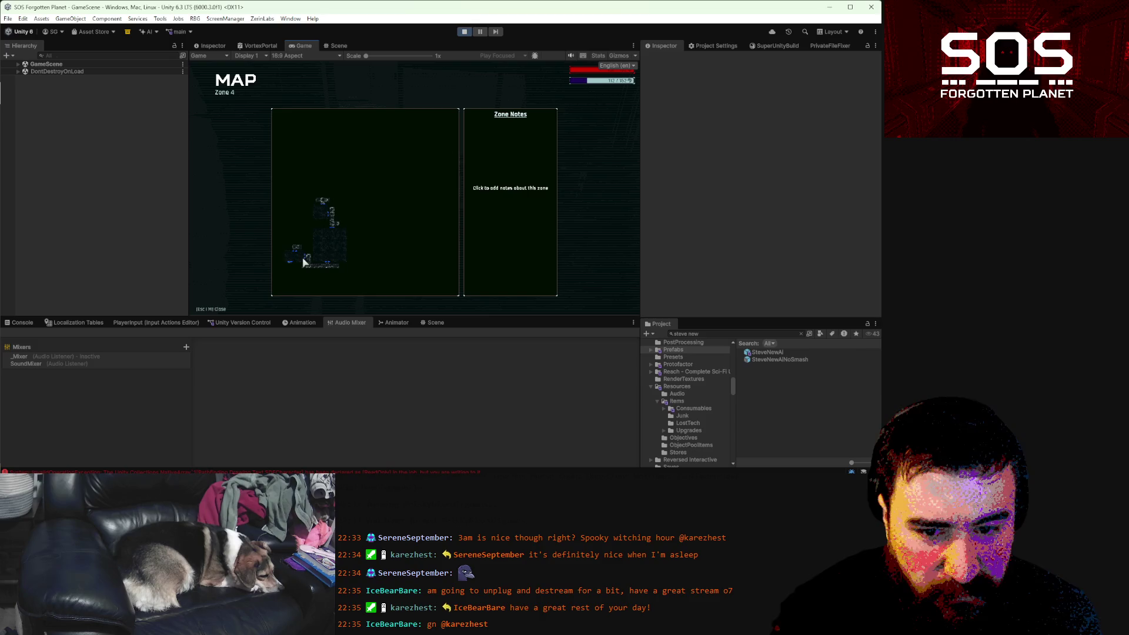
pyautogui.press('m')
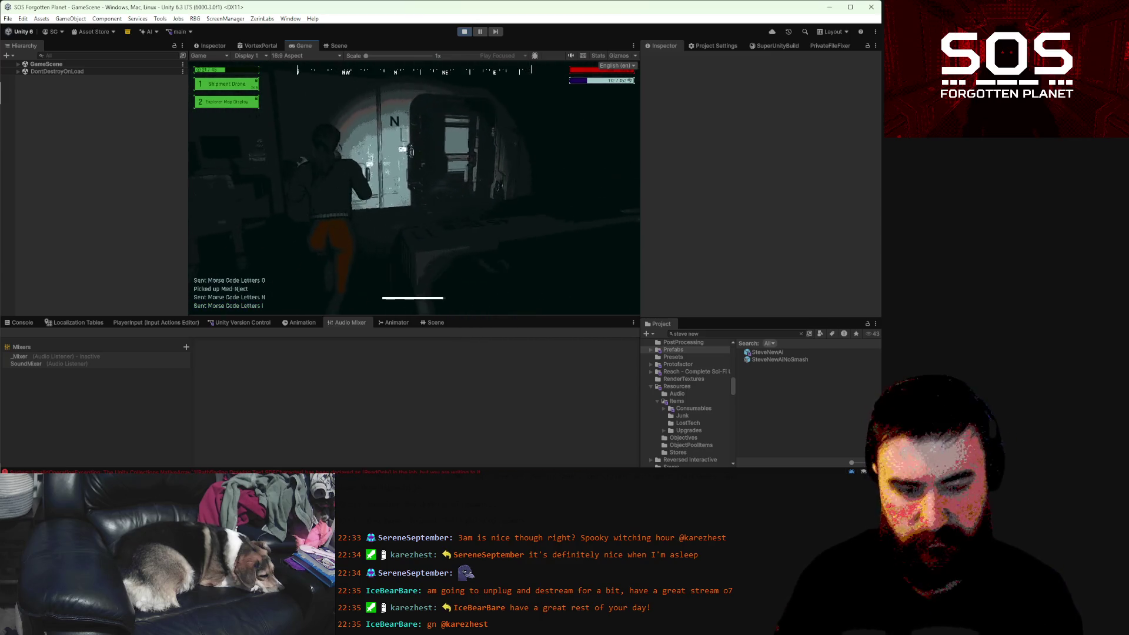
pyautogui.press('m')
pyautogui.press('m')
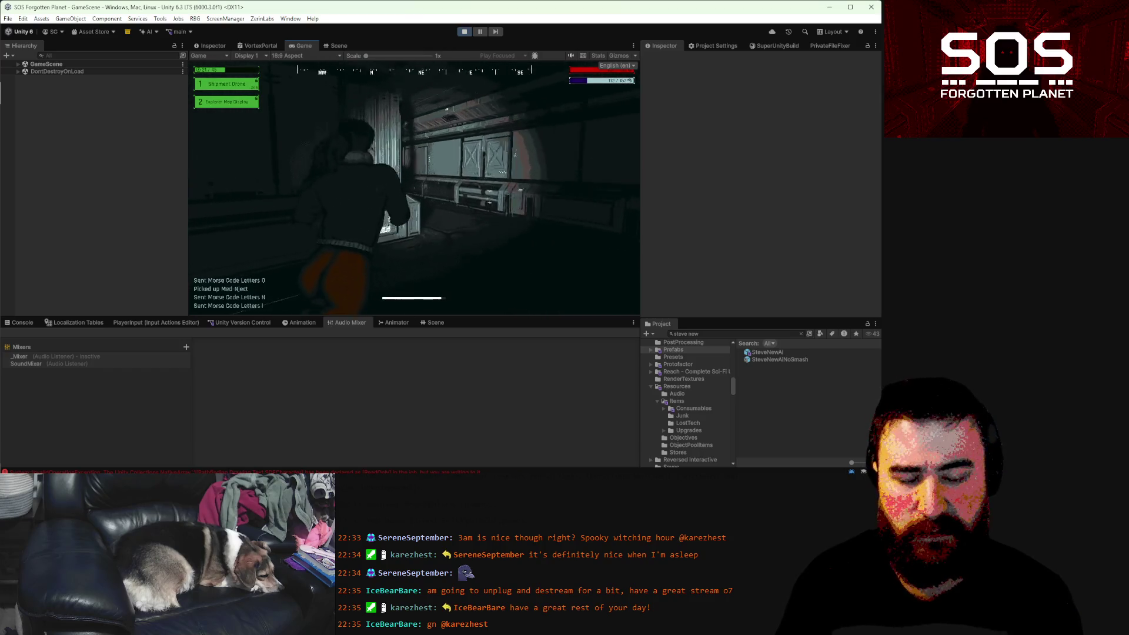
pyautogui.press('m')
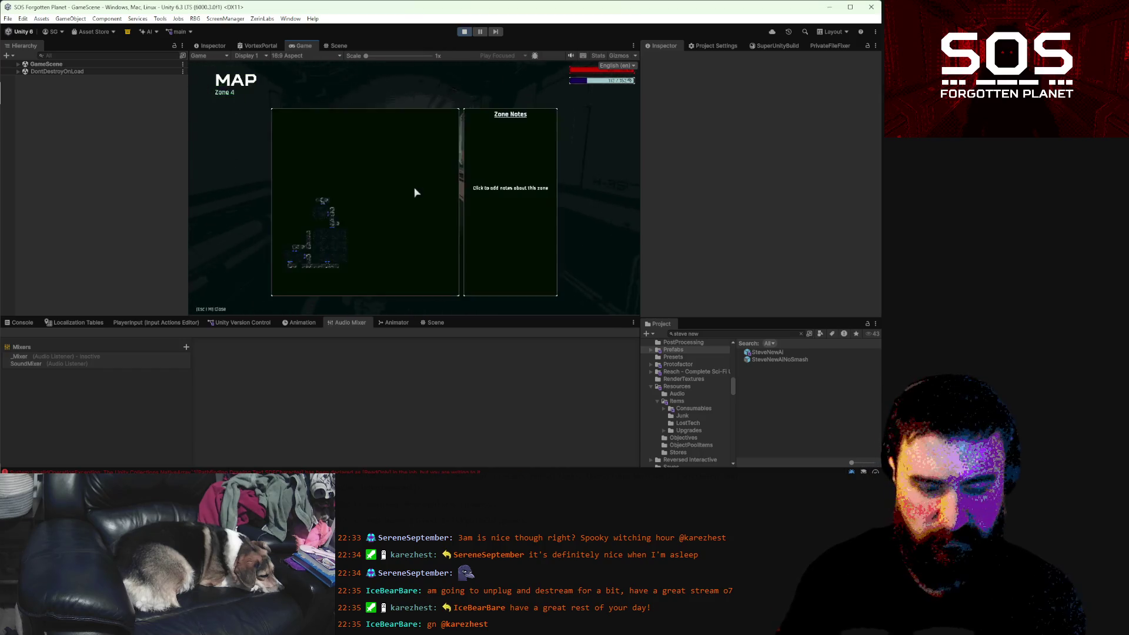
pyautogui.press('m')
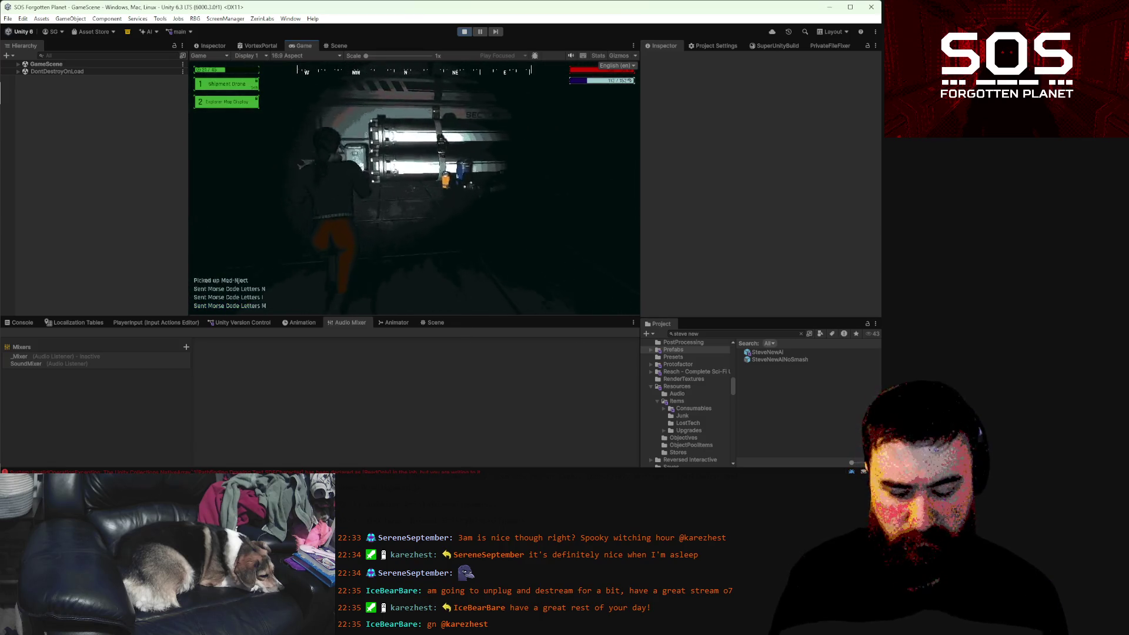
pyautogui.press('m')
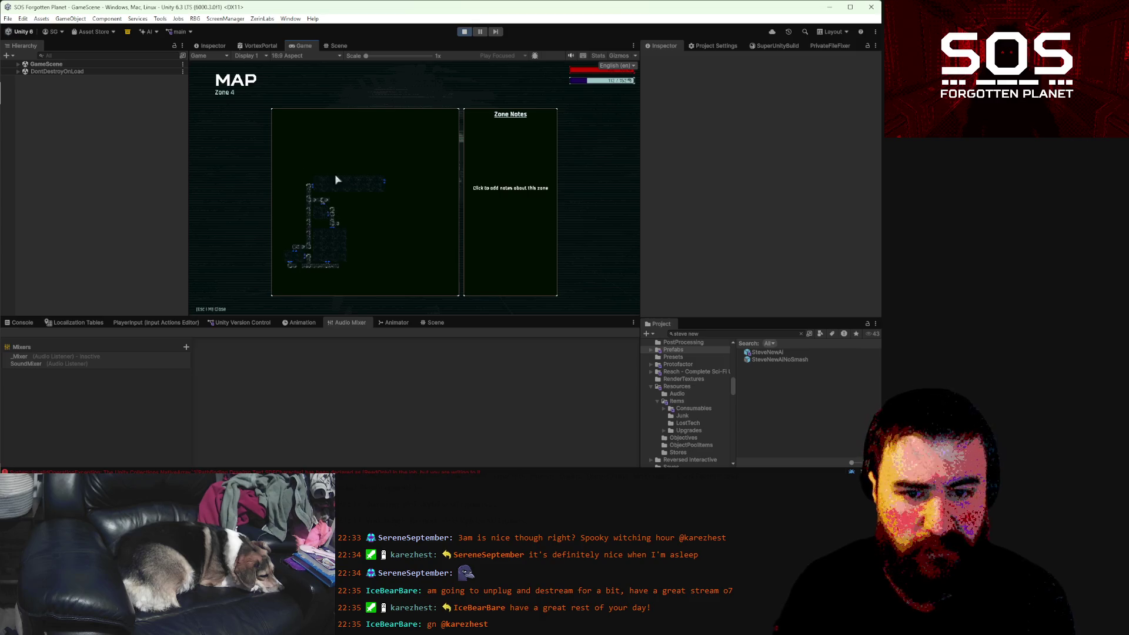
# - Cross the dark room toward the door in the wall, checking progress on the Zone 4 map
pyautogui.press('m')
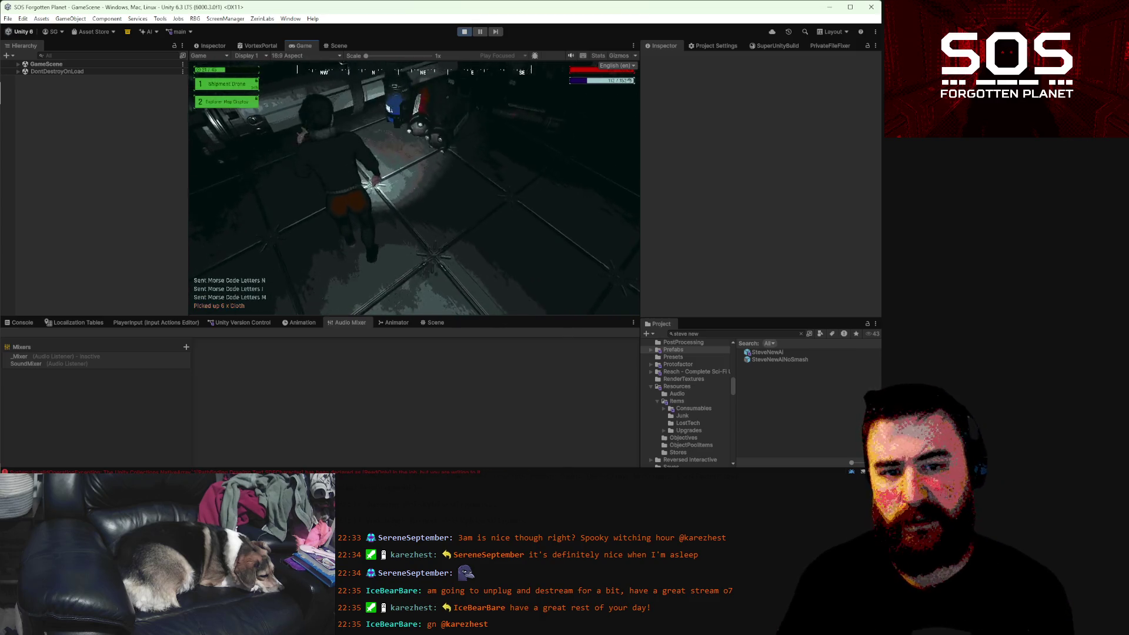
pyautogui.press('w')
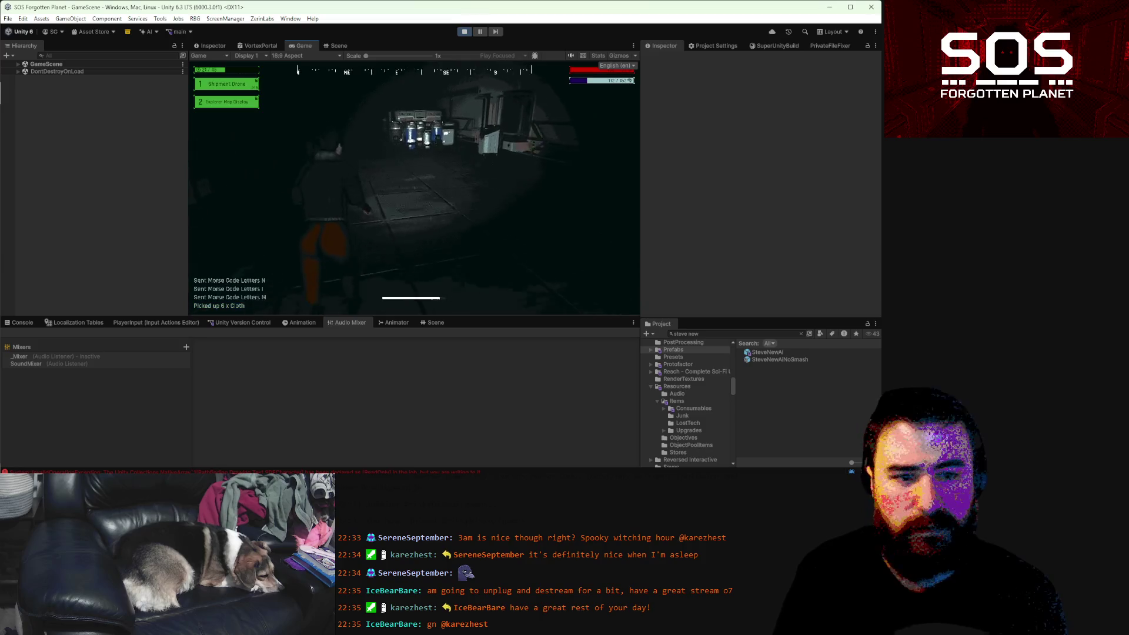
pyautogui.press('w')
pyautogui.press('w')
pyautogui.press('w')
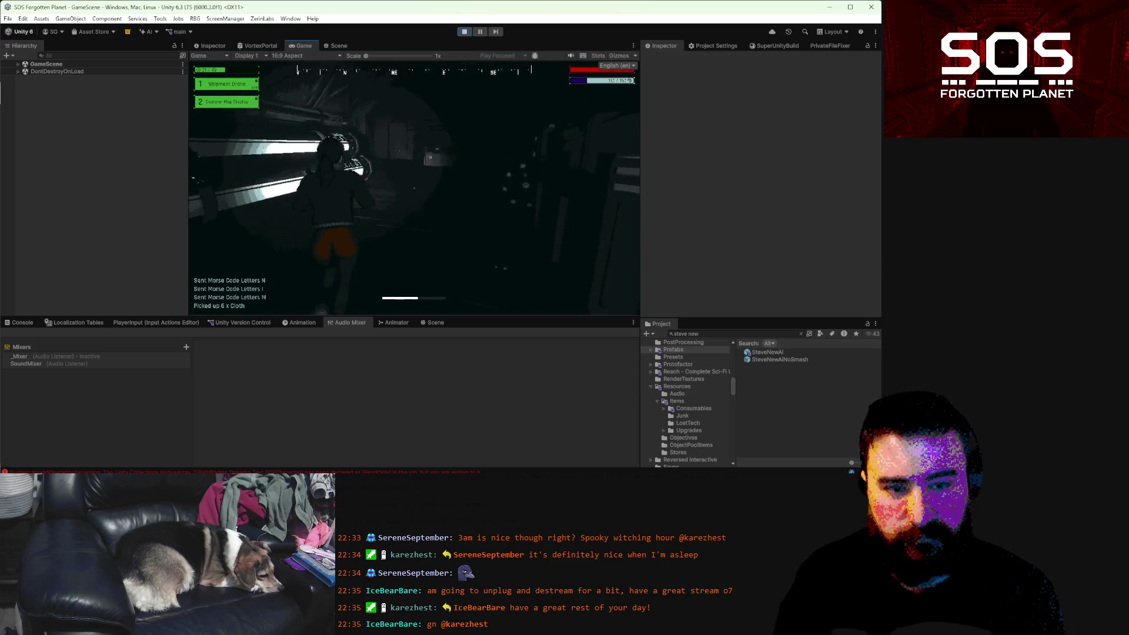
pyautogui.press('w')
pyautogui.press('w')
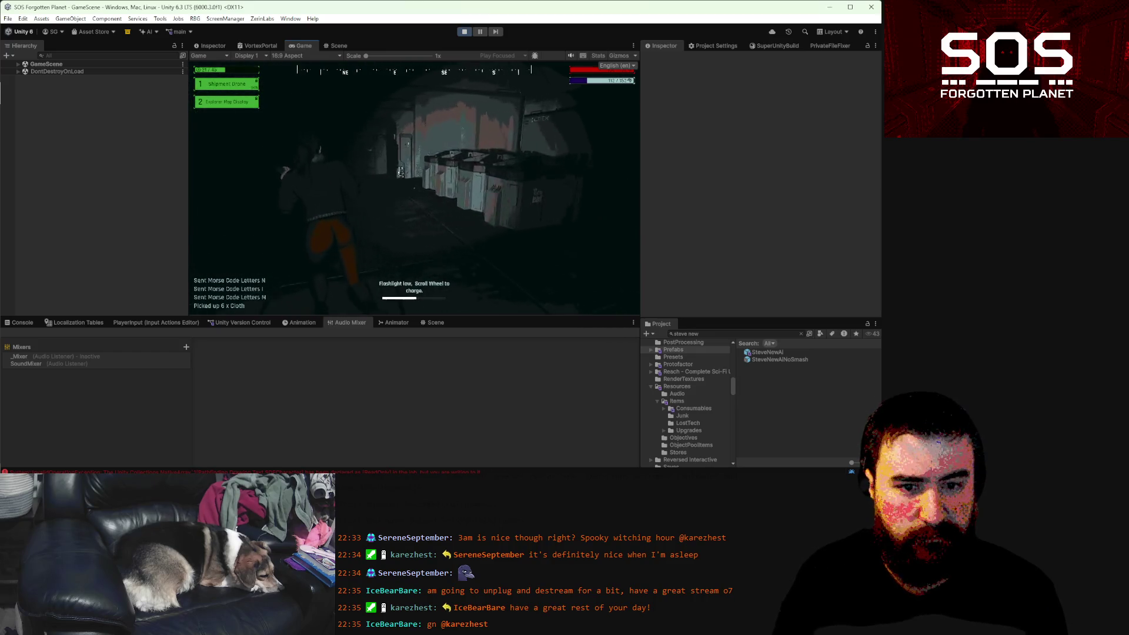
pyautogui.press('w')
pyautogui.press('w')
pyautogui.press('w')
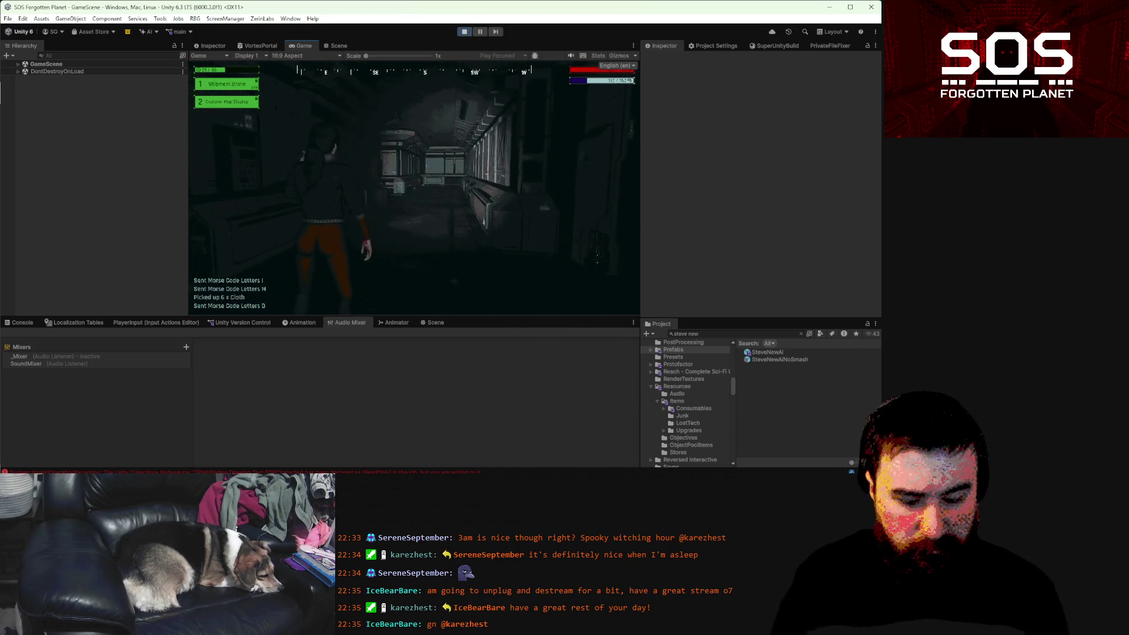
pyautogui.press('m')
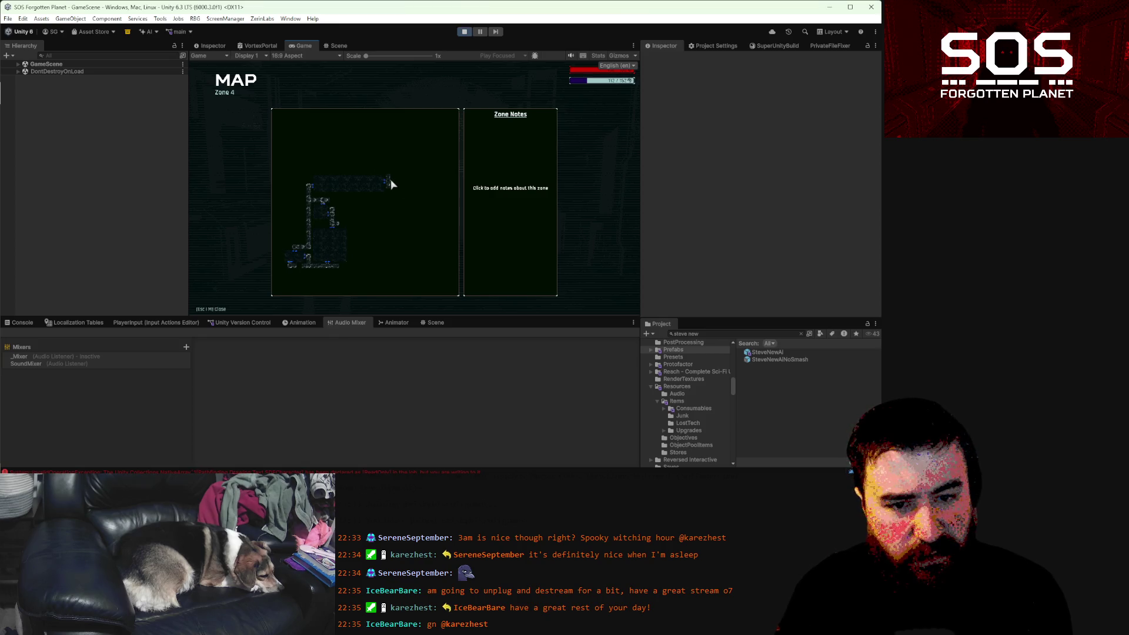
pyautogui.press('m')
# - Follow the corridor to the lit doorway and machinery, checking the map again
pyautogui.press('w')
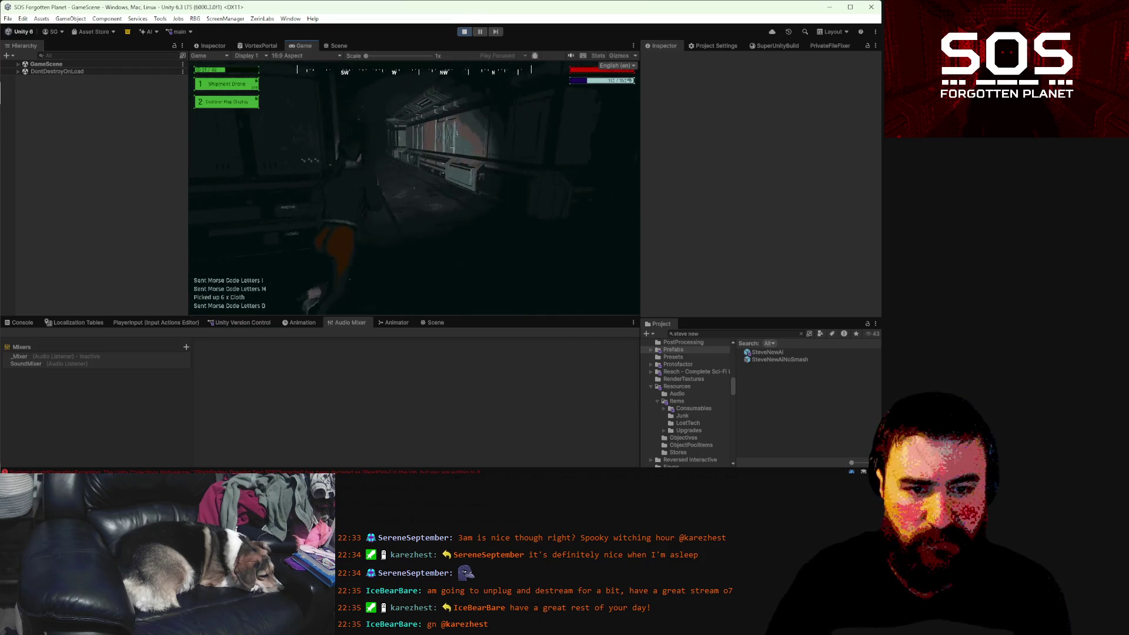
pyautogui.press('shift')
pyautogui.press('w')
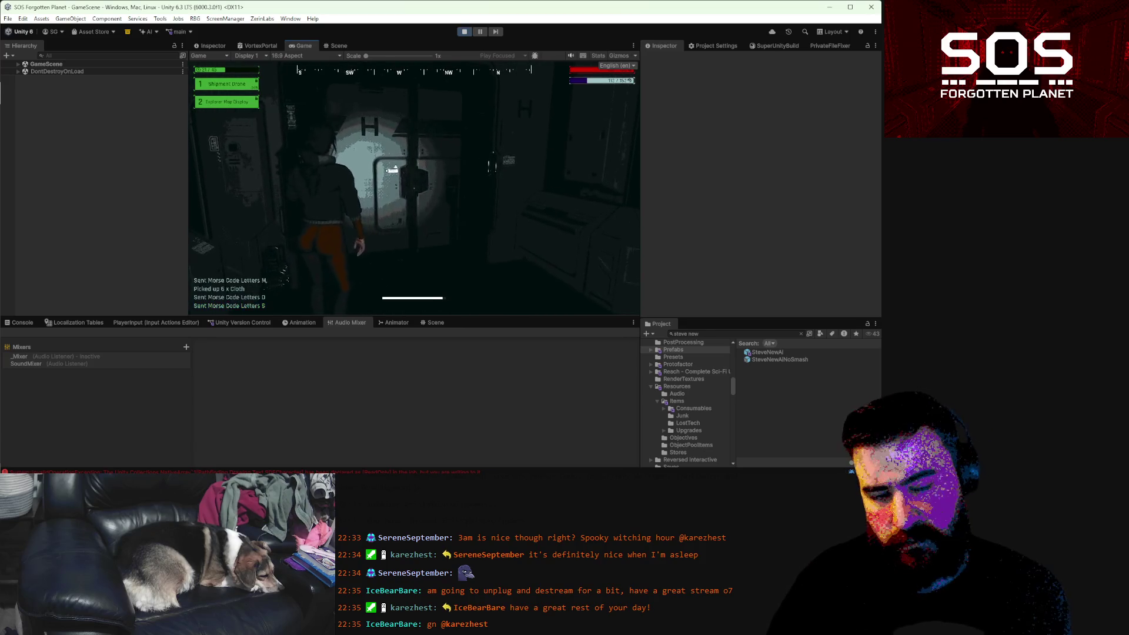
pyautogui.press('w')
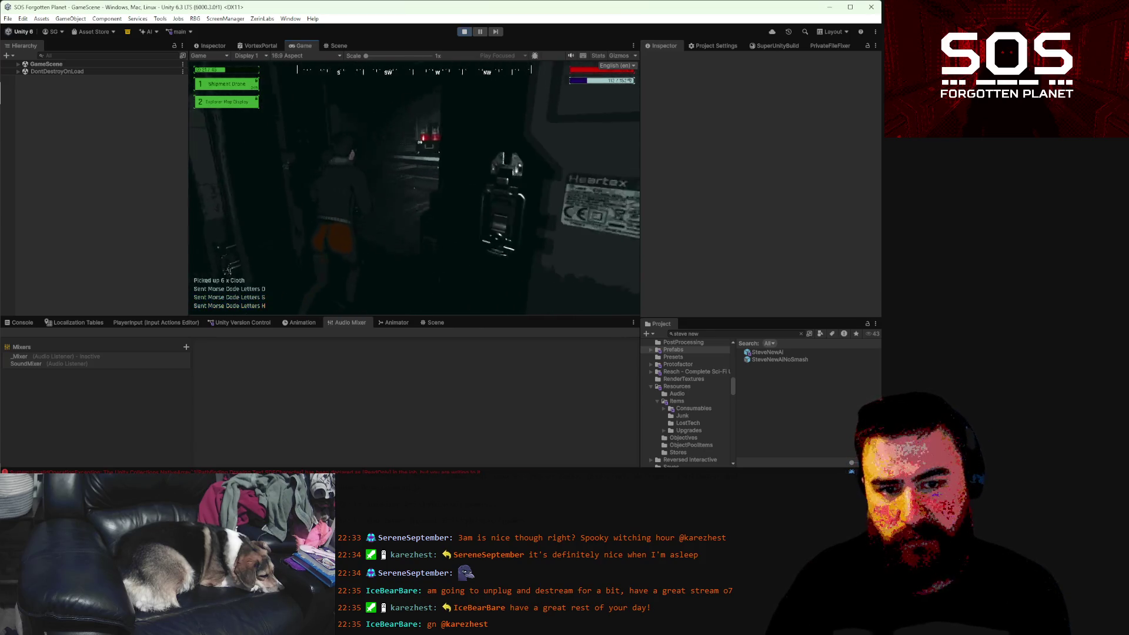
pyautogui.press('w')
pyautogui.press('w')
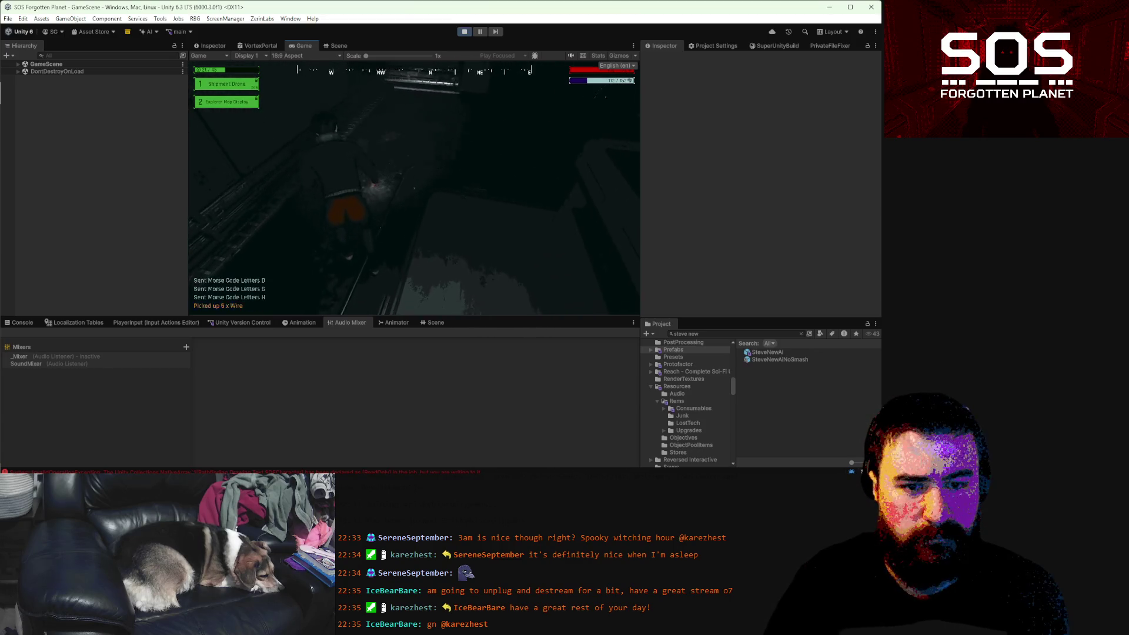
pyautogui.press('w')
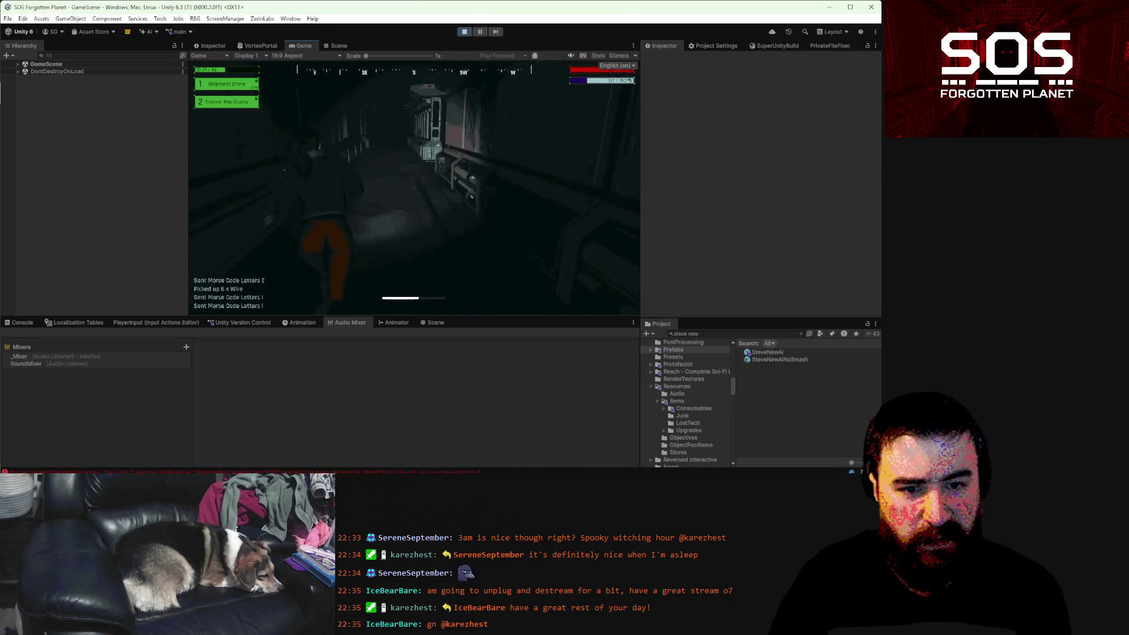
pyautogui.press('m')
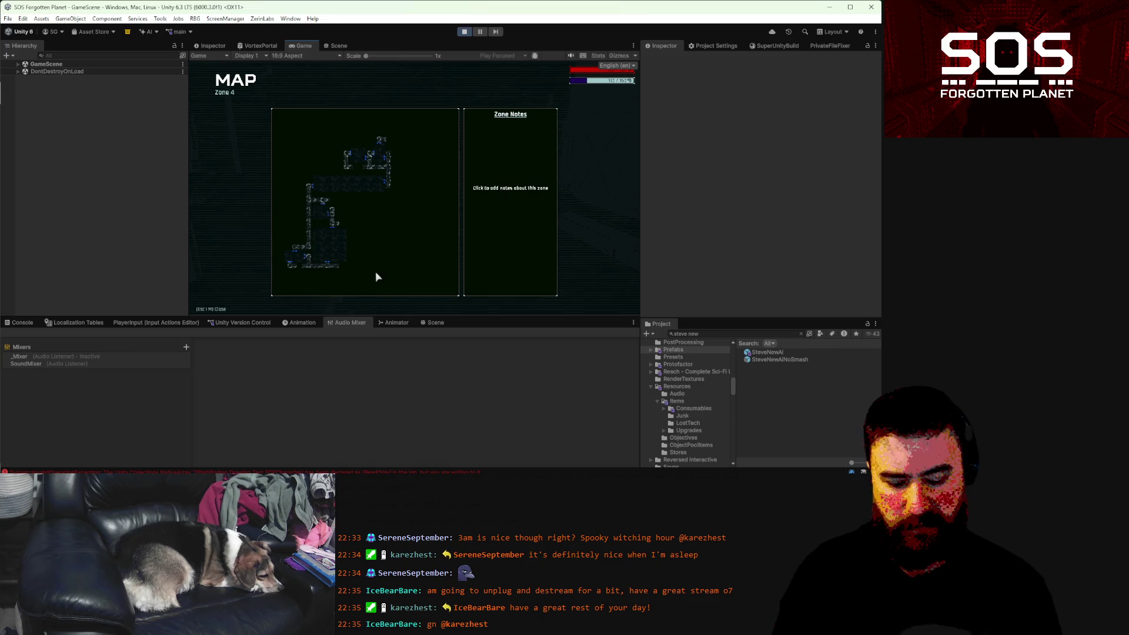
pyautogui.press('m')
# - Continue through the machinery room into the portal room and face the circular portal
pyautogui.press('w')
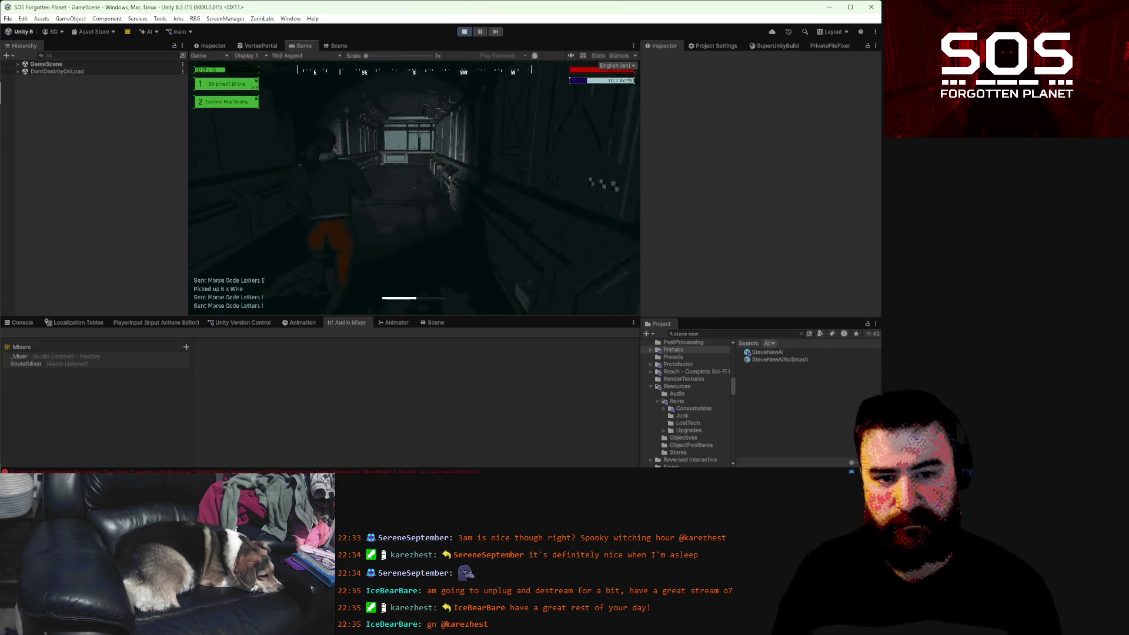
pyautogui.press('w')
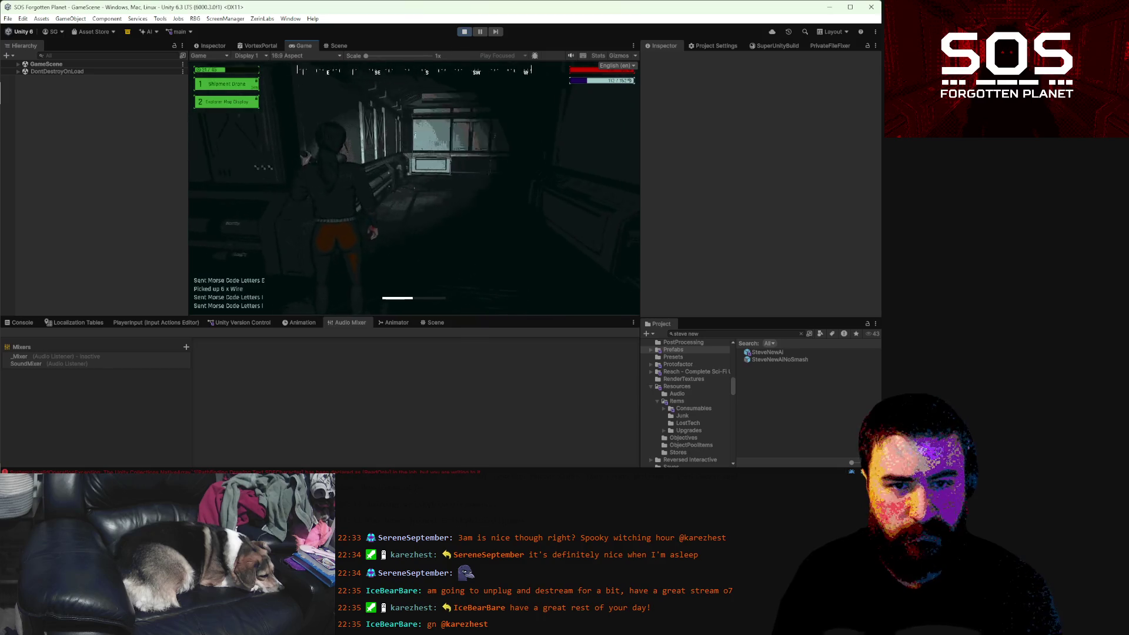
pyautogui.press('w')
pyautogui.press('m')
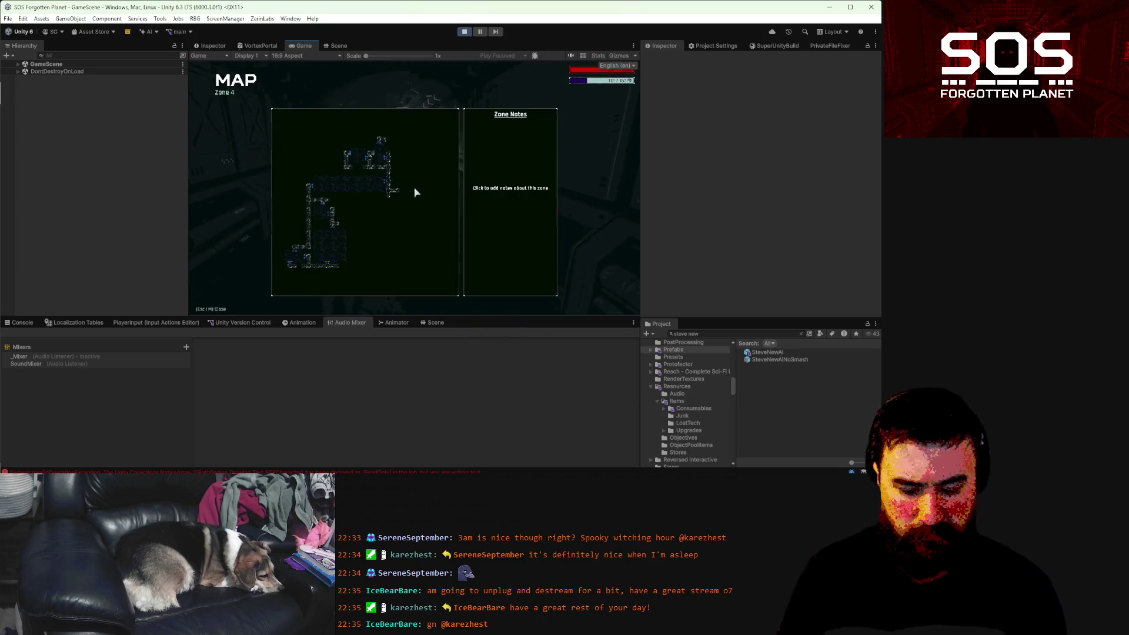
pyautogui.press('m')
pyautogui.press('w')
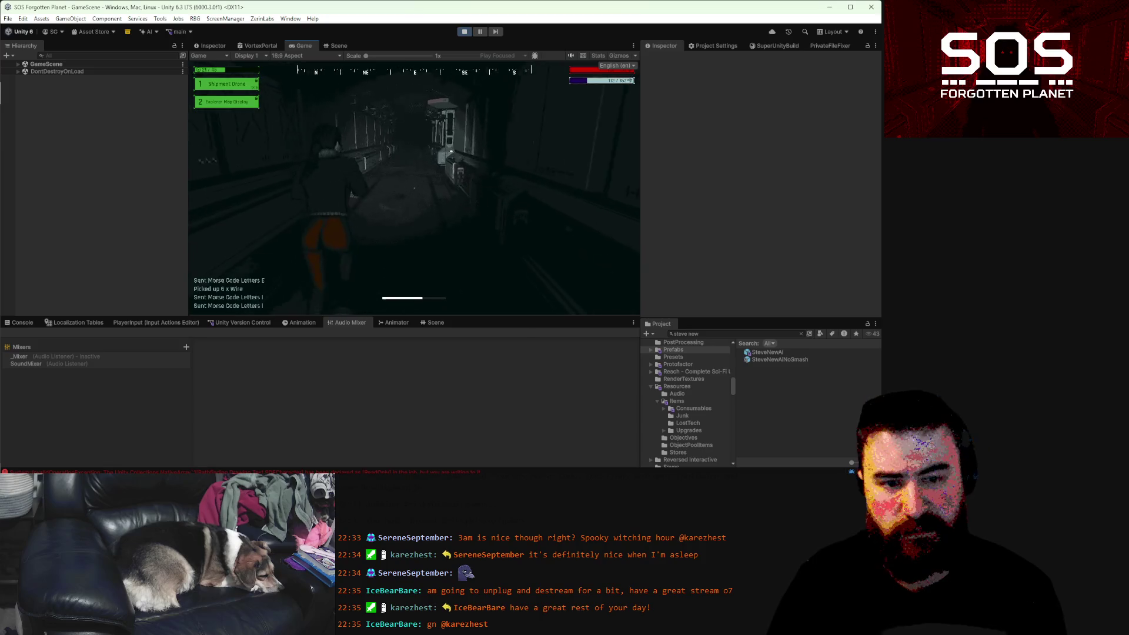
pyautogui.press('w')
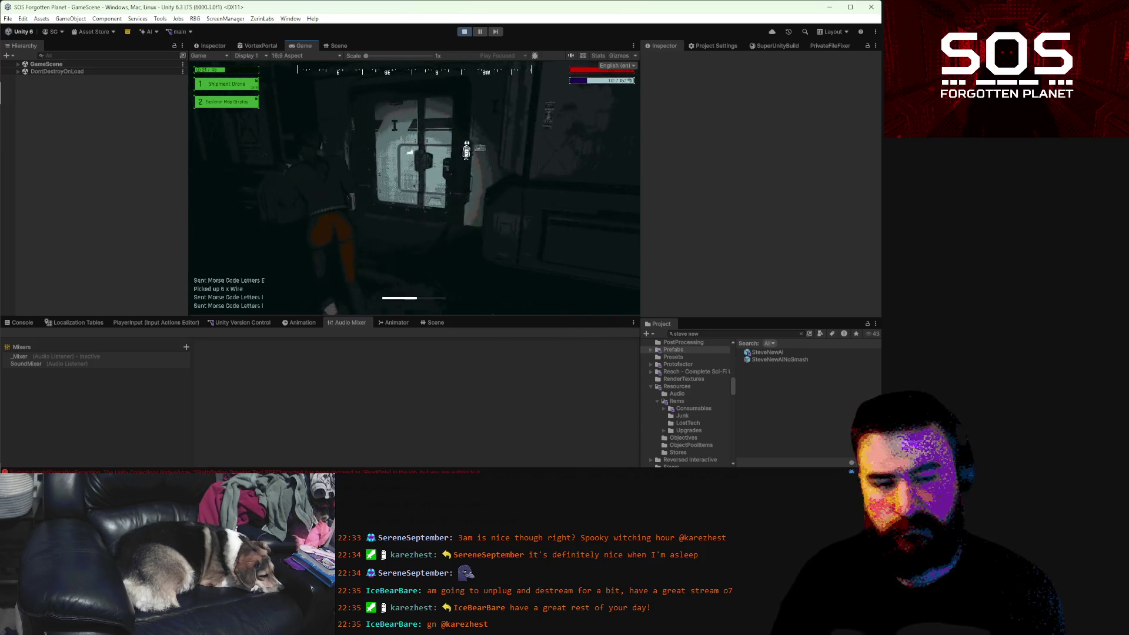
pyautogui.press('w')
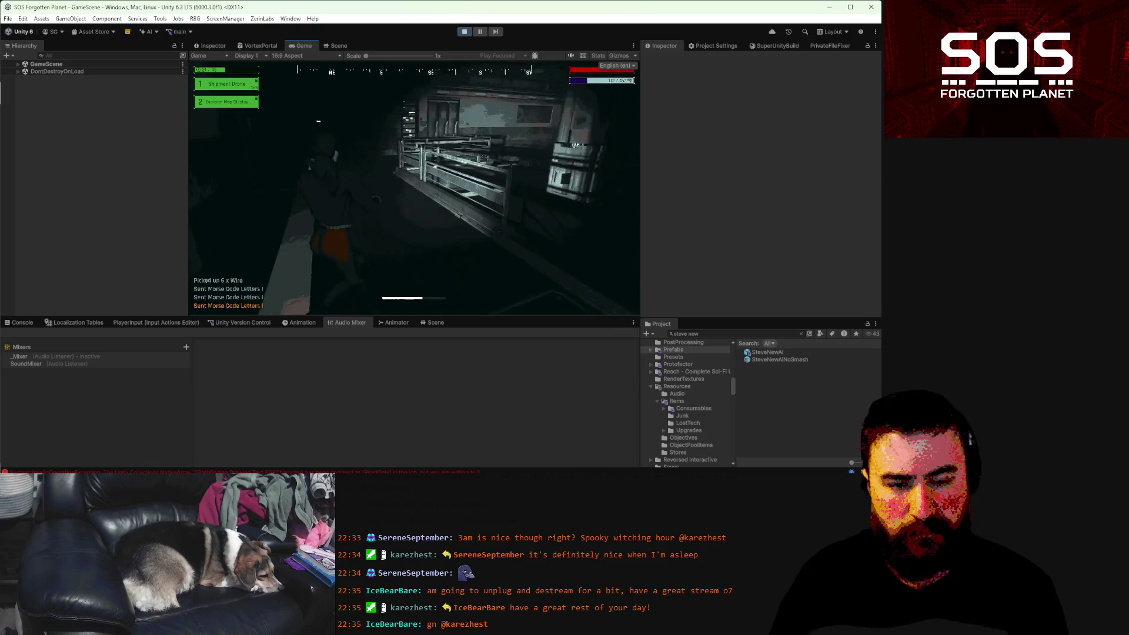
pyautogui.press('w')
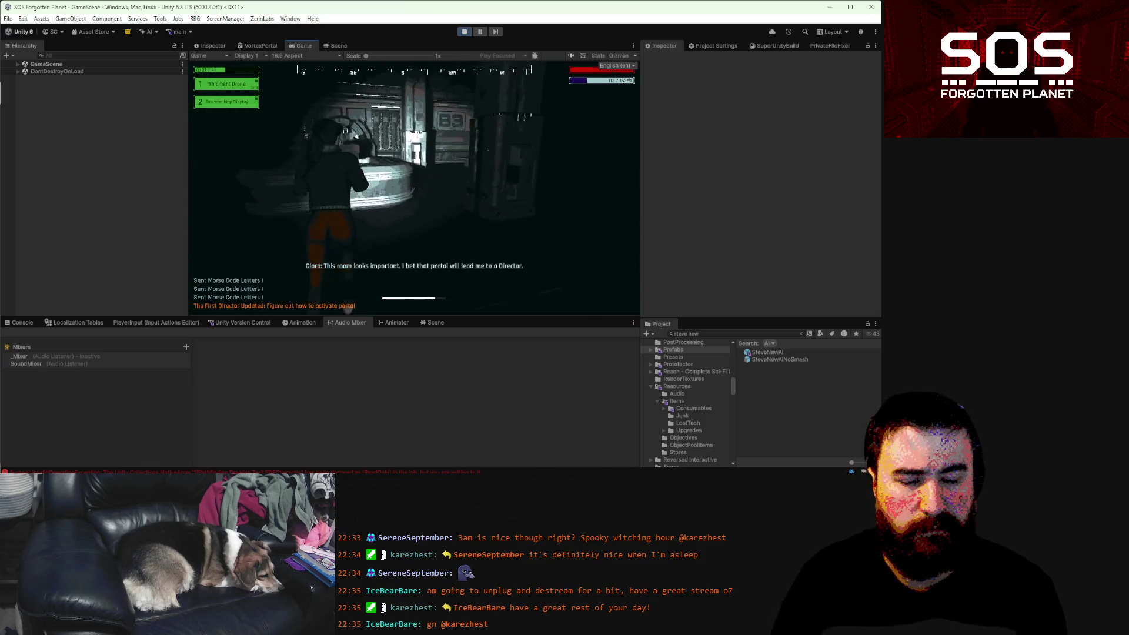
pyautogui.press('w')
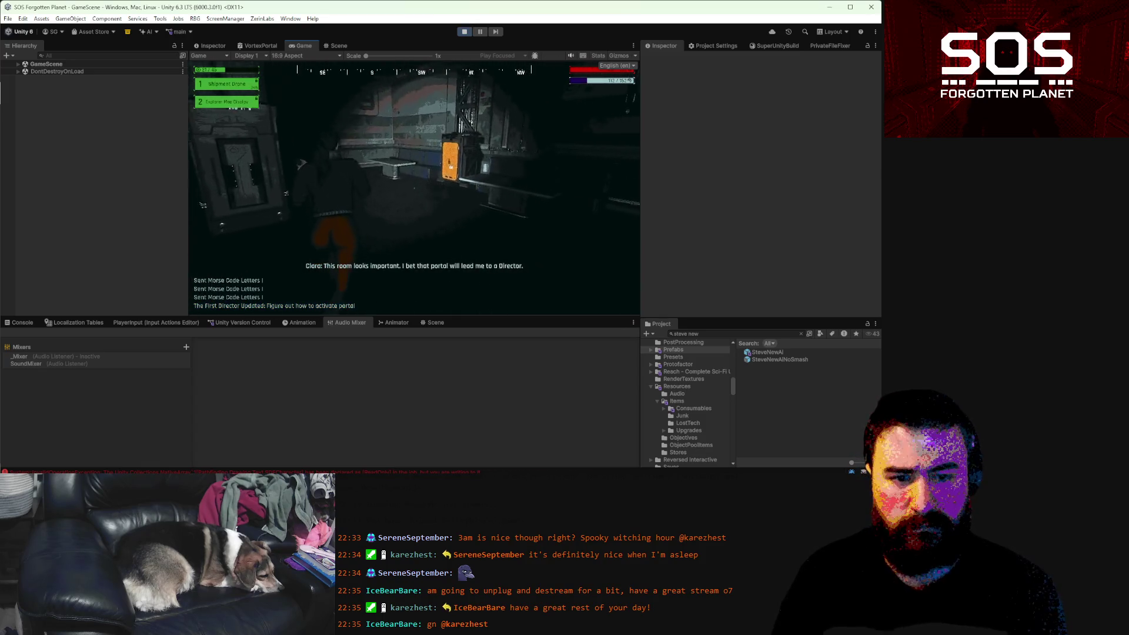
pyautogui.press('w')
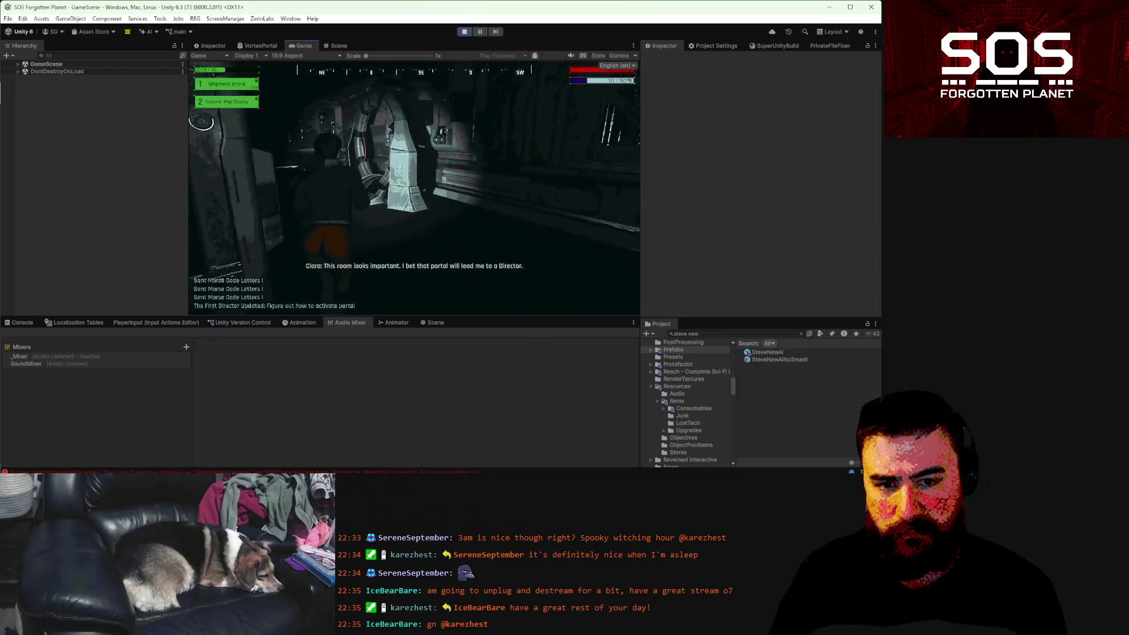
# - Try the portal, then use the orange panel beside it and type 'open' into the code console
pyautogui.press('e')
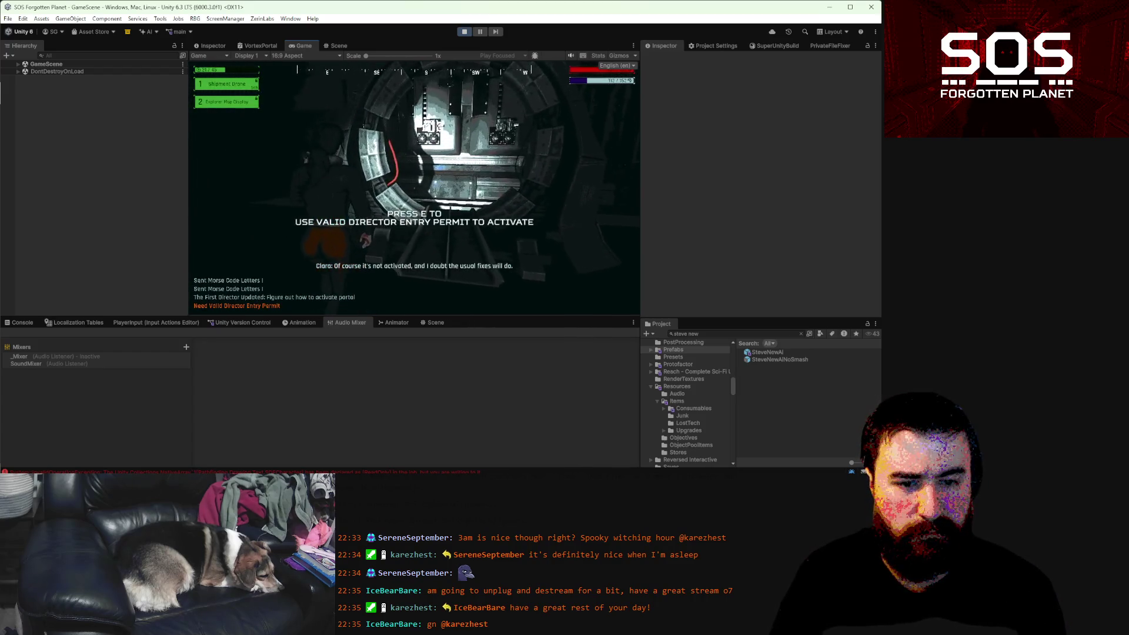
pyautogui.press('w')
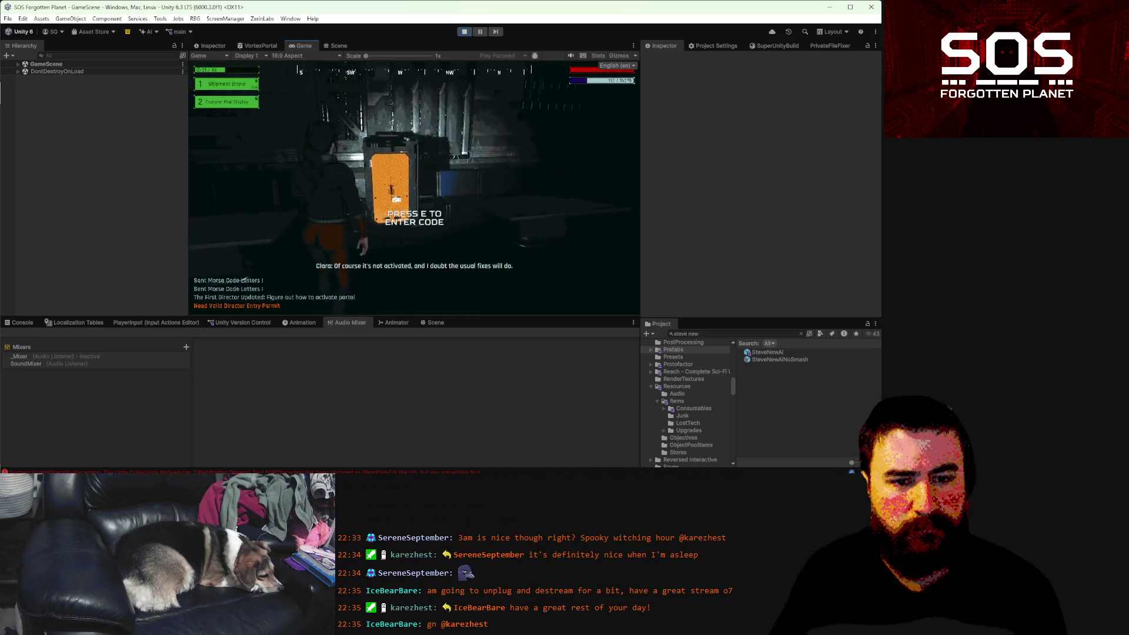
pyautogui.write('eopen')
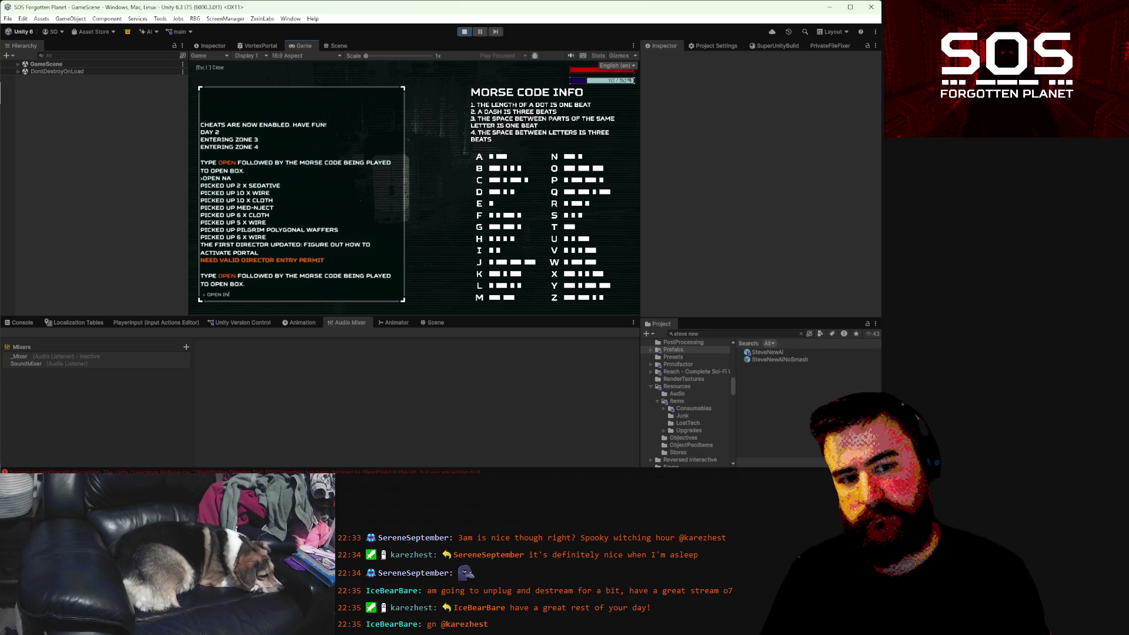
# - Submit Morse code guesses, including 'SD', to obtain the old entry permit, then pause the game
pyautogui.press('Return')
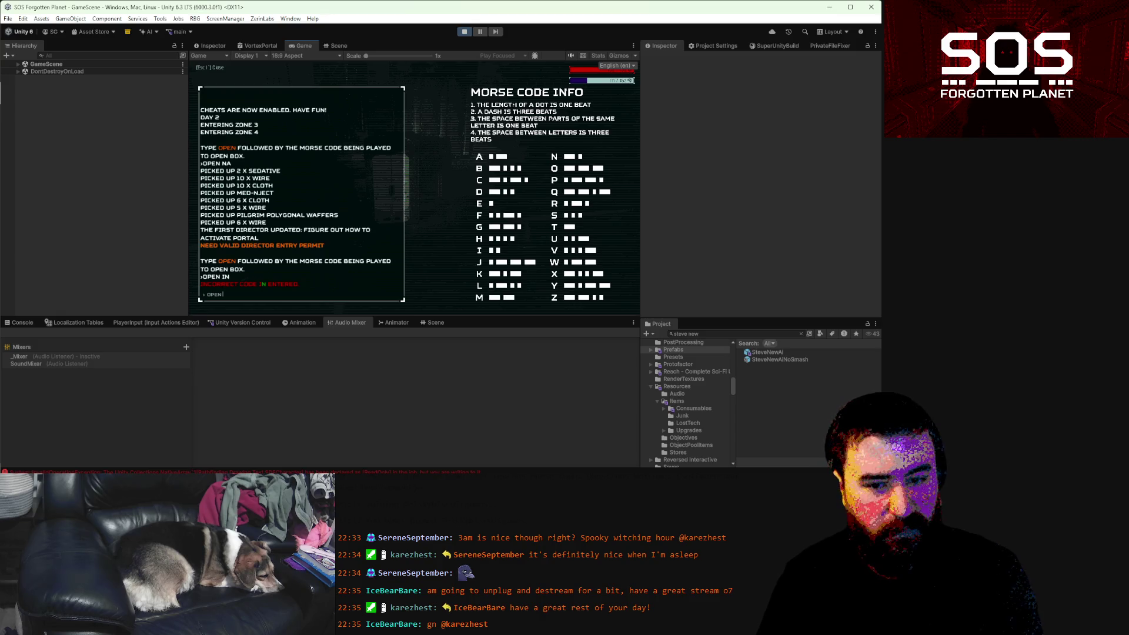
pyautogui.write('SD')
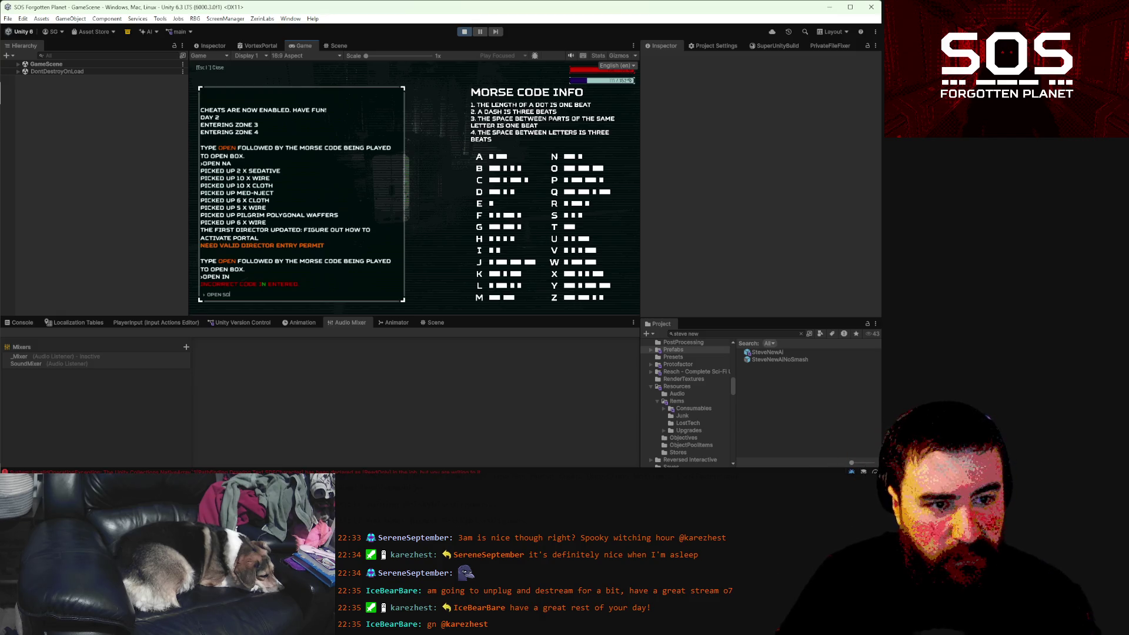
pyautogui.press('Return')
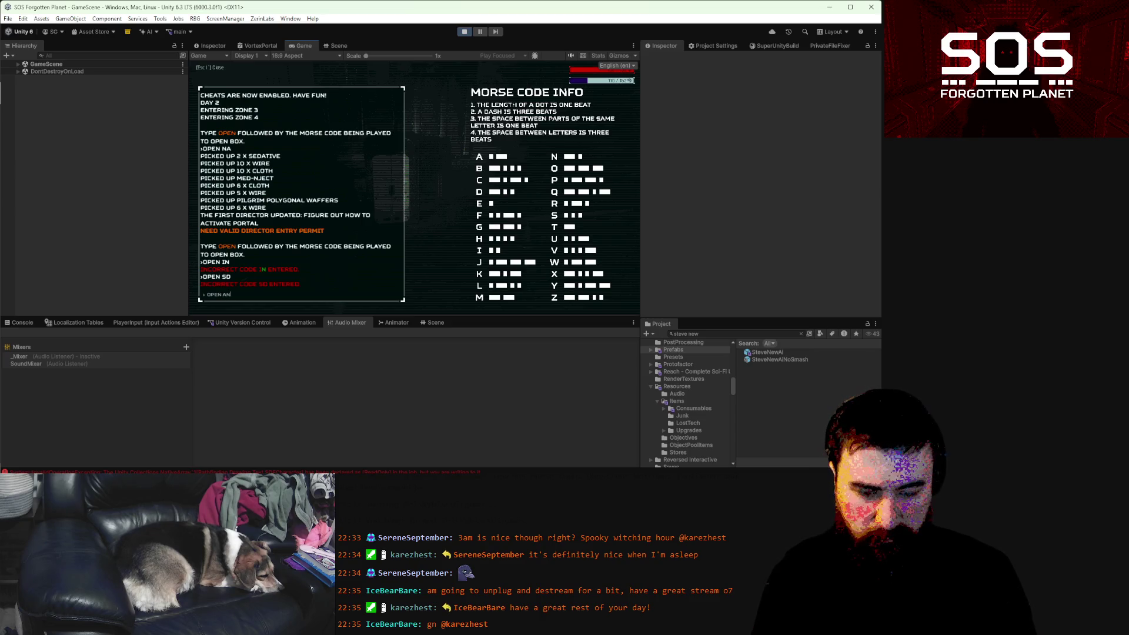
pyautogui.press('Escape')
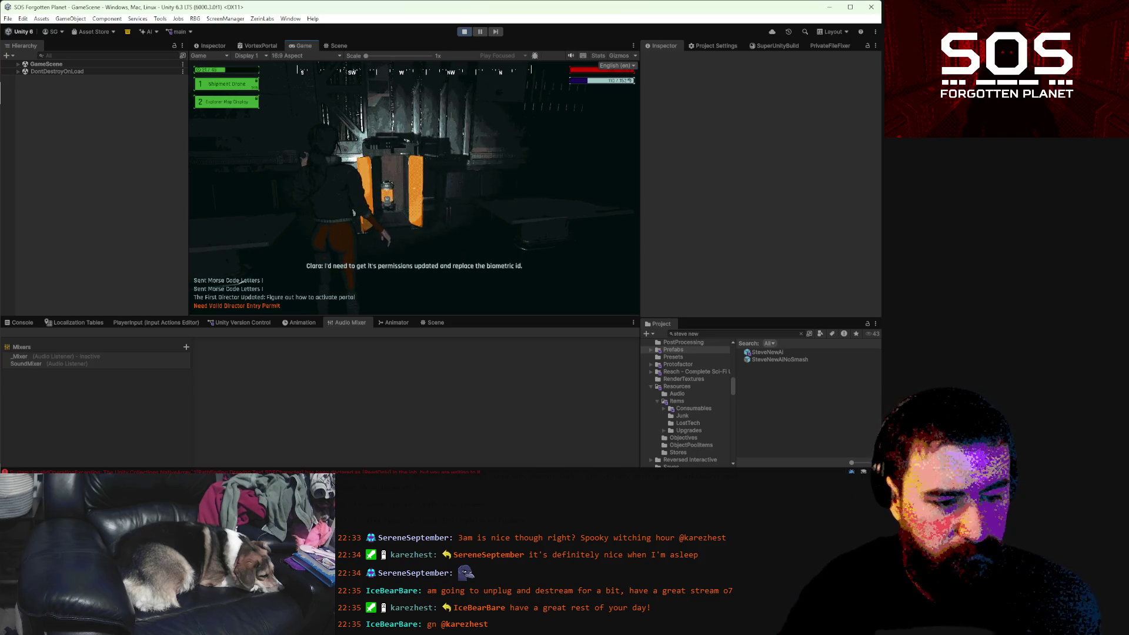
pyautogui.press('Escape')
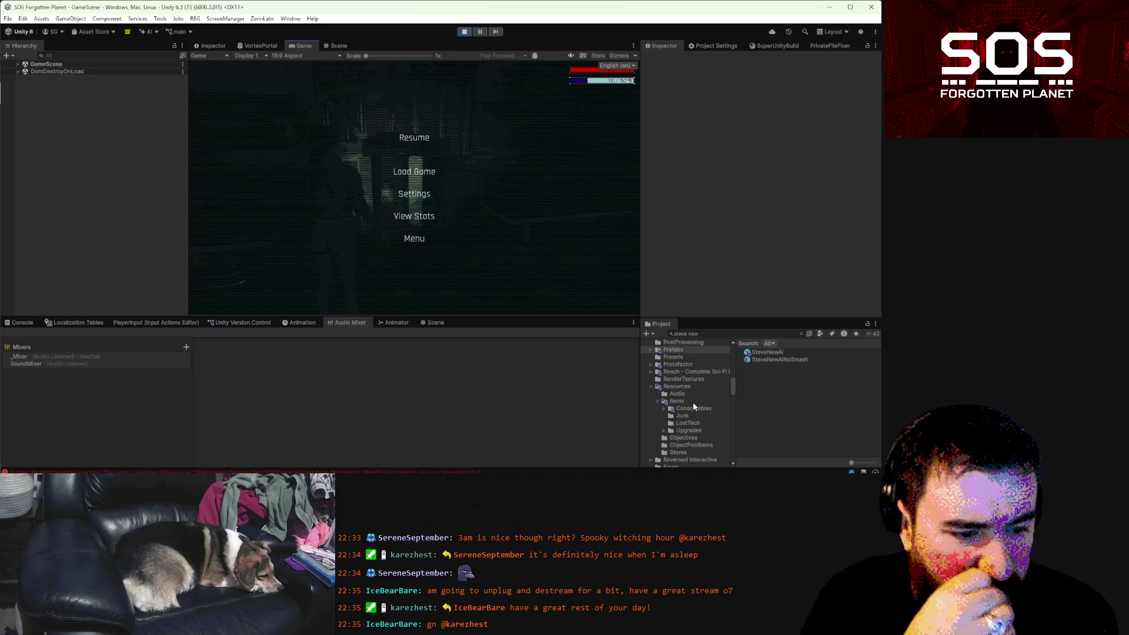
# - Search the project for 'chest' and open the Assets/Data/Configs/Chests folder
pyautogui.scroll(2, 693, 405)
pyautogui.scroll(-4, 693, 405)
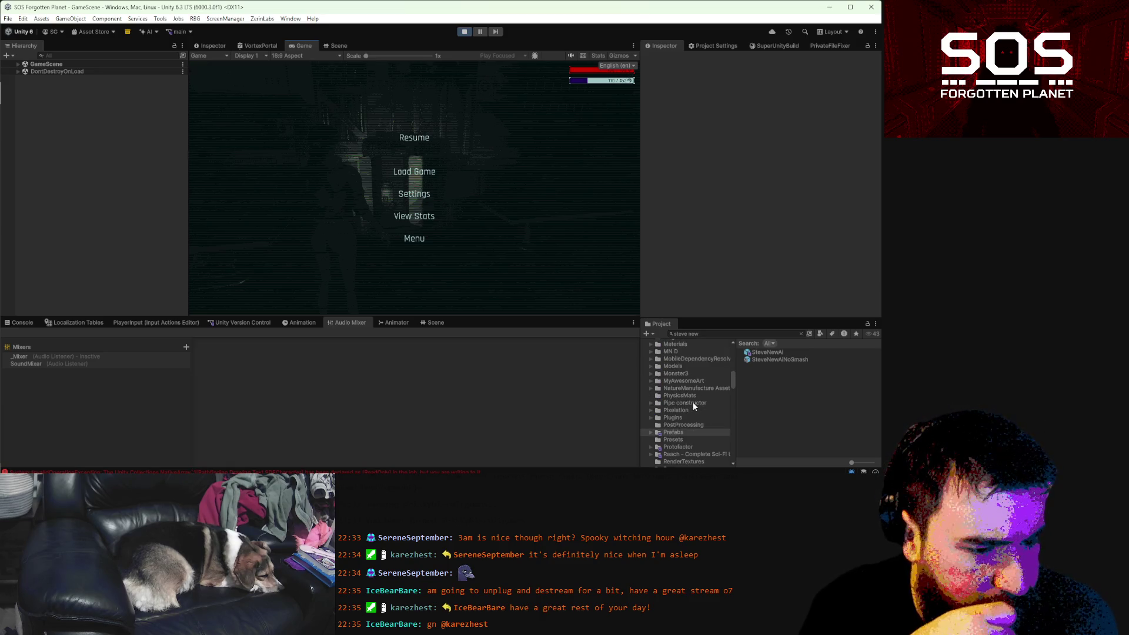
pyautogui.click(682, 358)
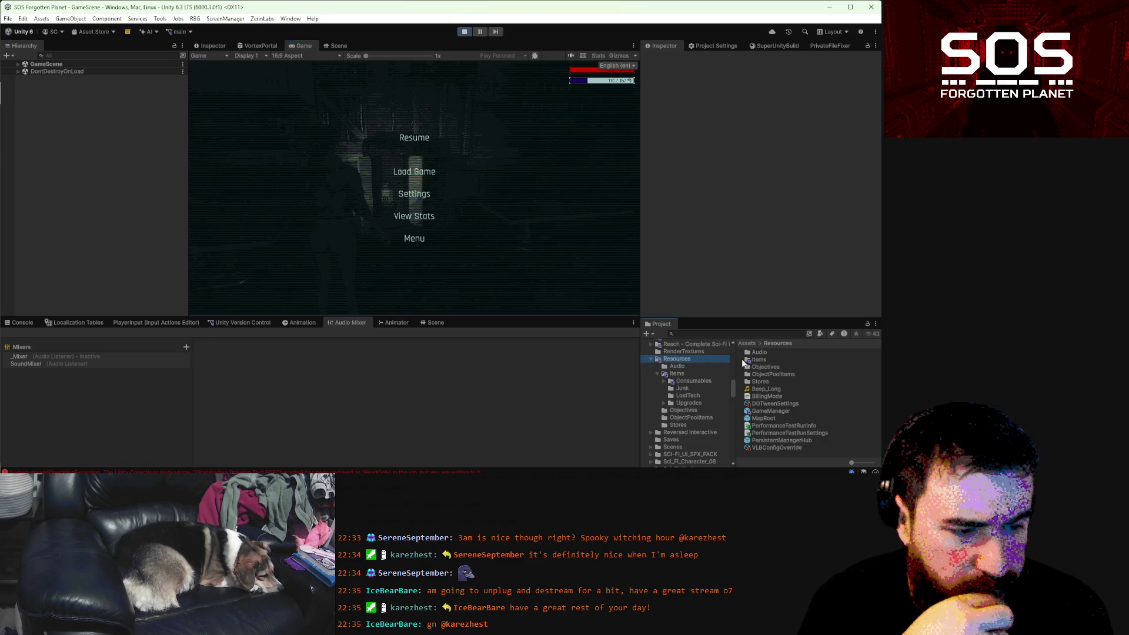
pyautogui.click(738, 334)
pyautogui.write('chest')
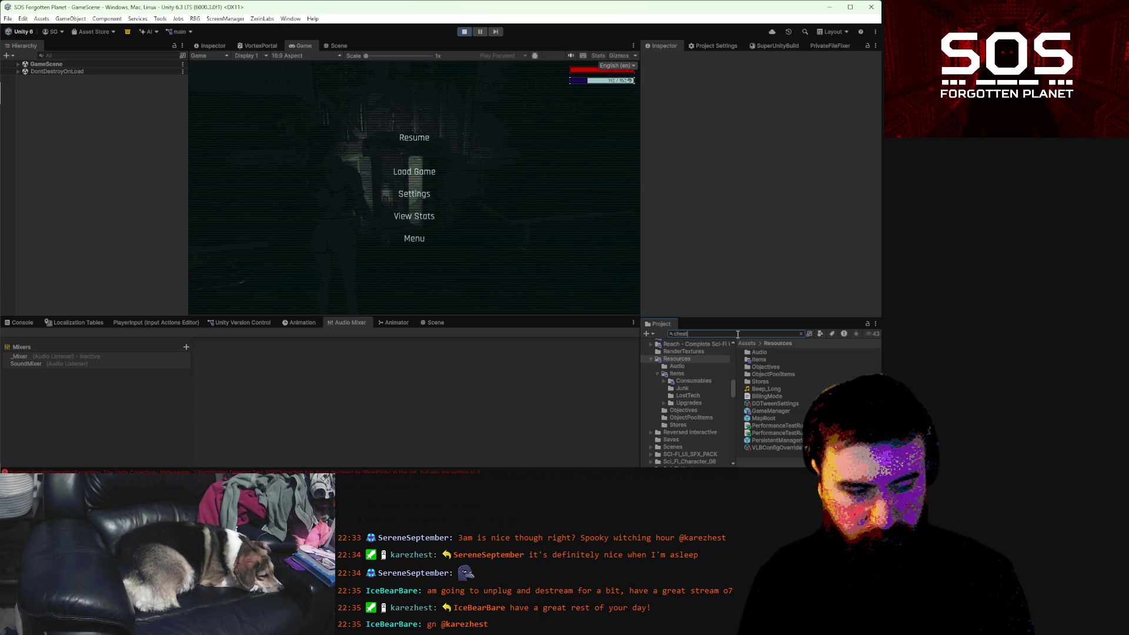
pyautogui.click(758, 359)
pyautogui.click(800, 333)
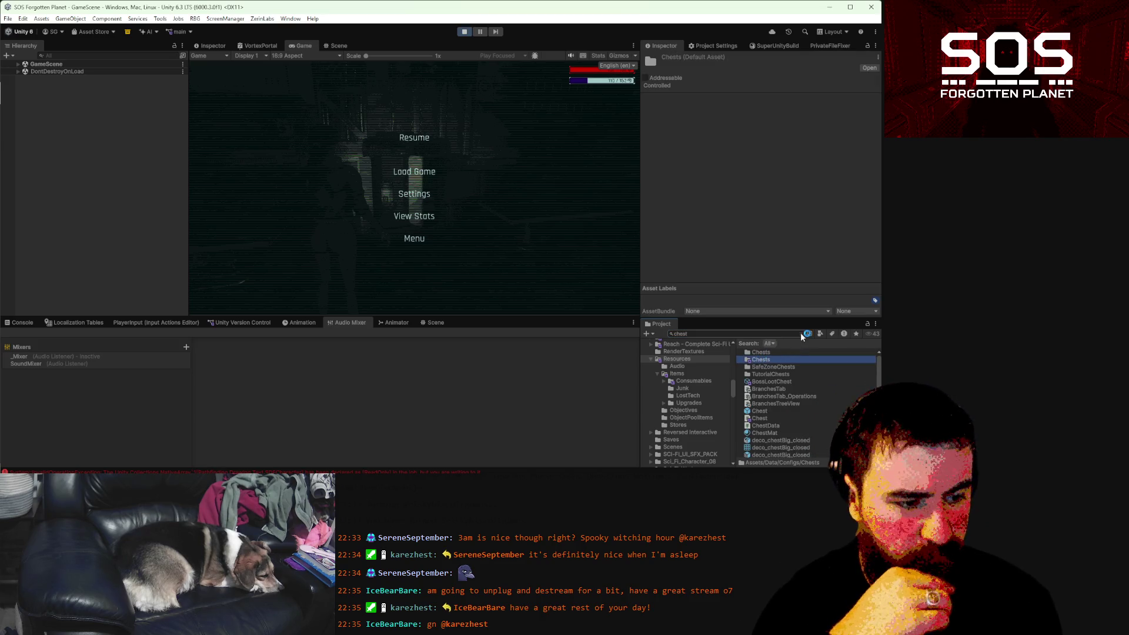
pyautogui.doubleClick(763, 353)
# - Review the Easy Chest and Tutorial Chests 2–4 data in the TutorialChests folder
pyautogui.click(767, 375)
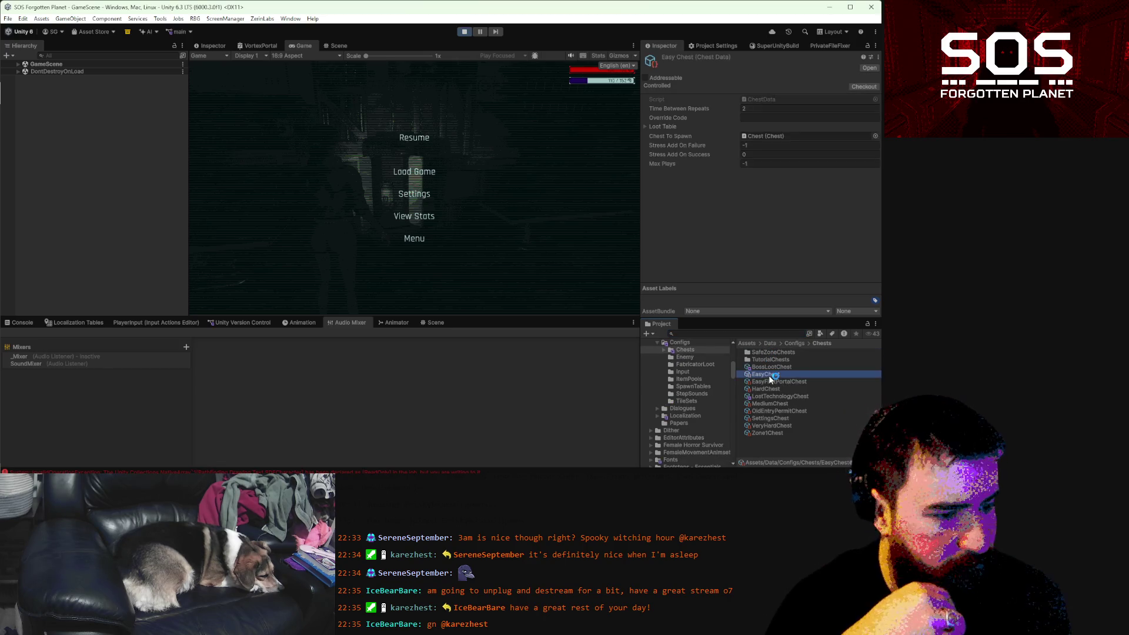
pyautogui.doubleClick(774, 359)
pyautogui.click(774, 359)
pyautogui.click(775, 367)
pyautogui.click(776, 375)
# - Open the SafeZoneChests folder, look over Safe Zone Chests 2 and 3, and select SafeZoneChest
pyautogui.click(823, 343)
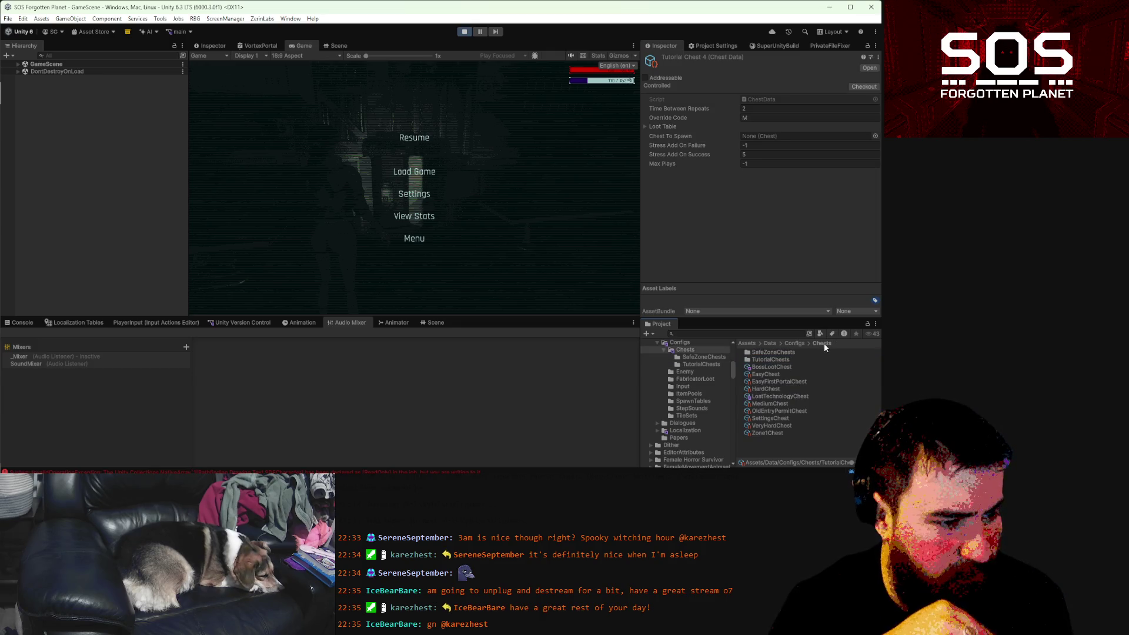
pyautogui.click(768, 351)
pyautogui.doubleClick(770, 351)
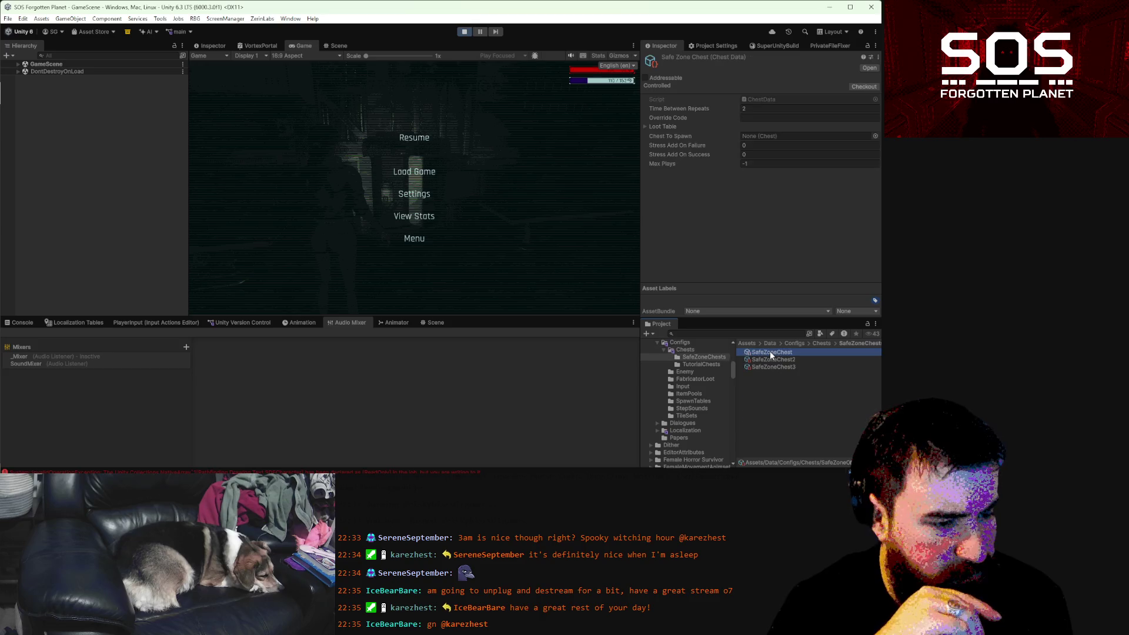
pyautogui.click(774, 358)
pyautogui.click(774, 365)
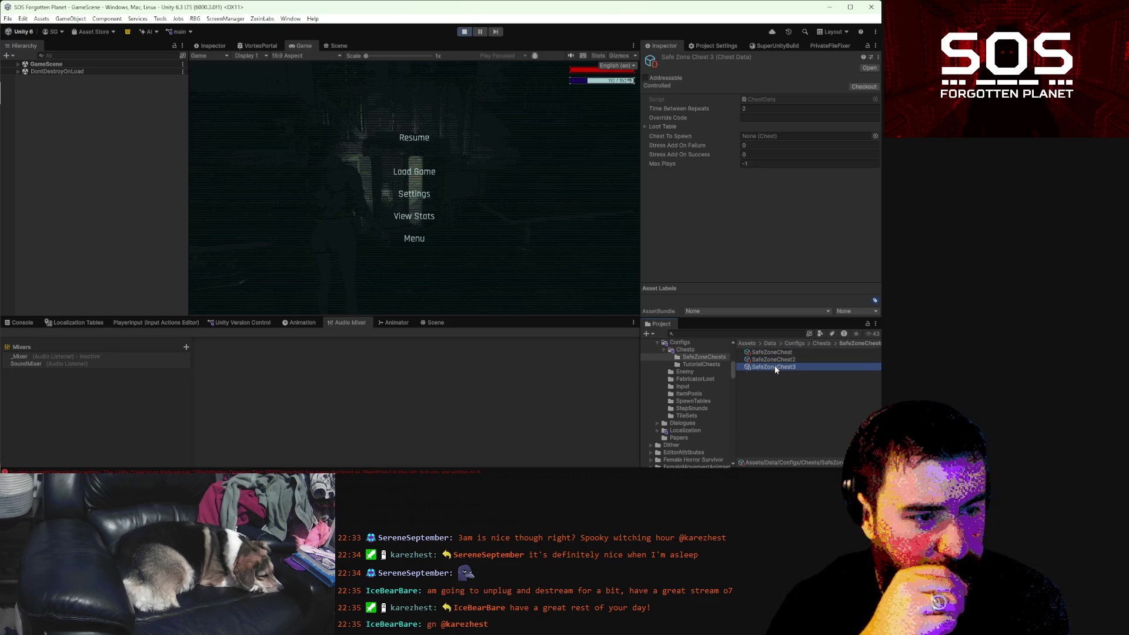
pyautogui.click(778, 352)
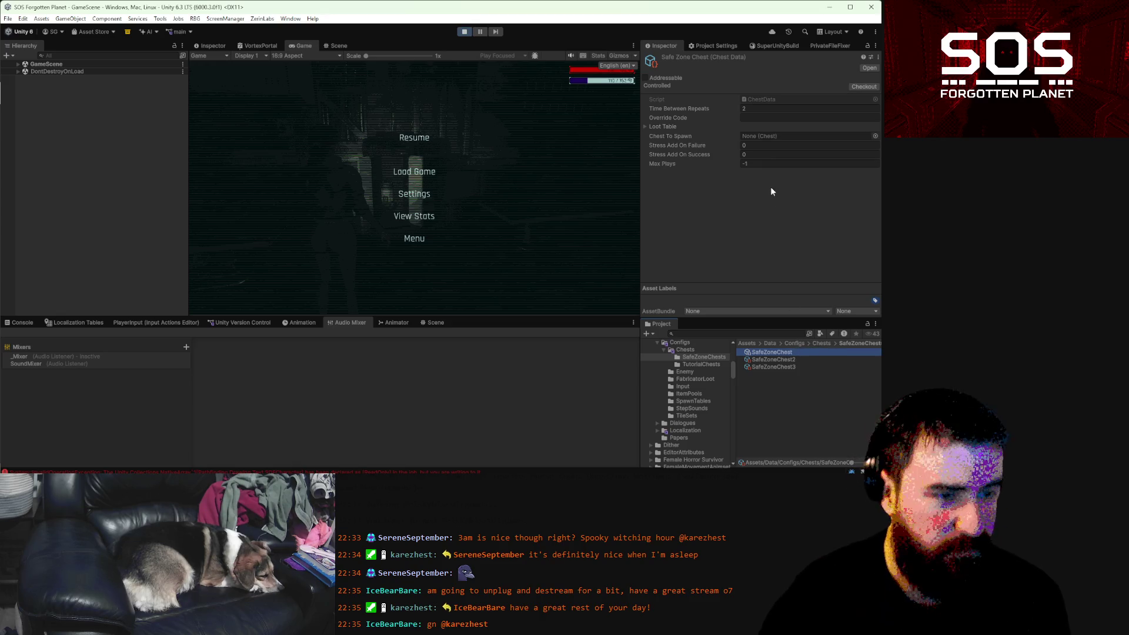
# - Edit Stress Add On Failure on the three Safe Zone chests, entering -1 for Safe Zone Chest 3
pyautogui.click(764, 145)
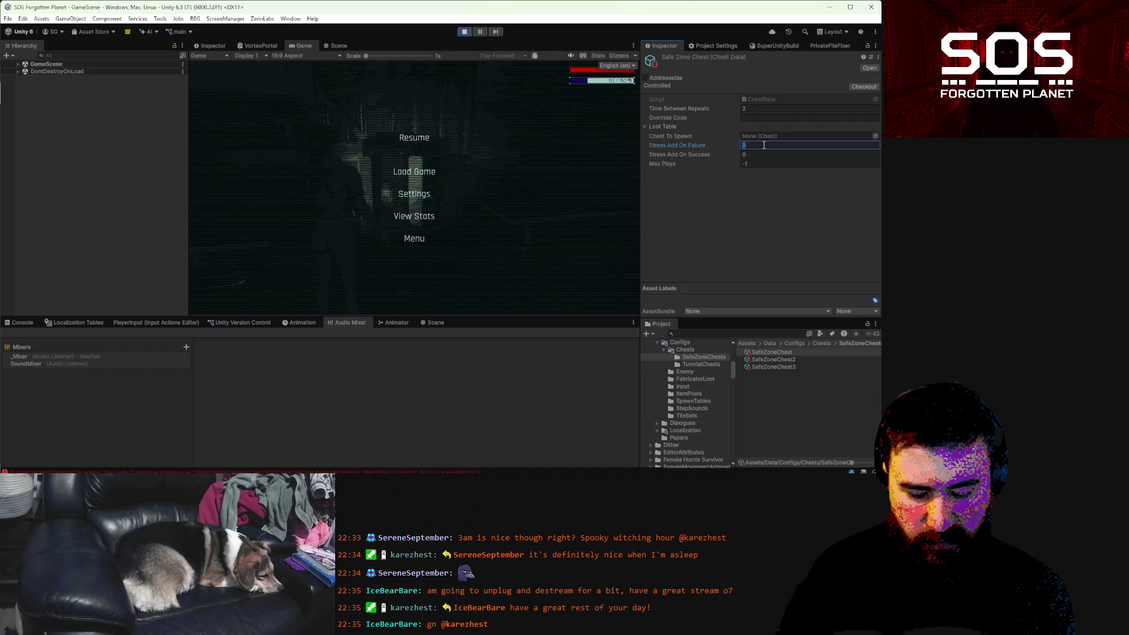
pyautogui.click(774, 358)
pyautogui.click(763, 145)
pyautogui.write('-1')
pyautogui.click(764, 366)
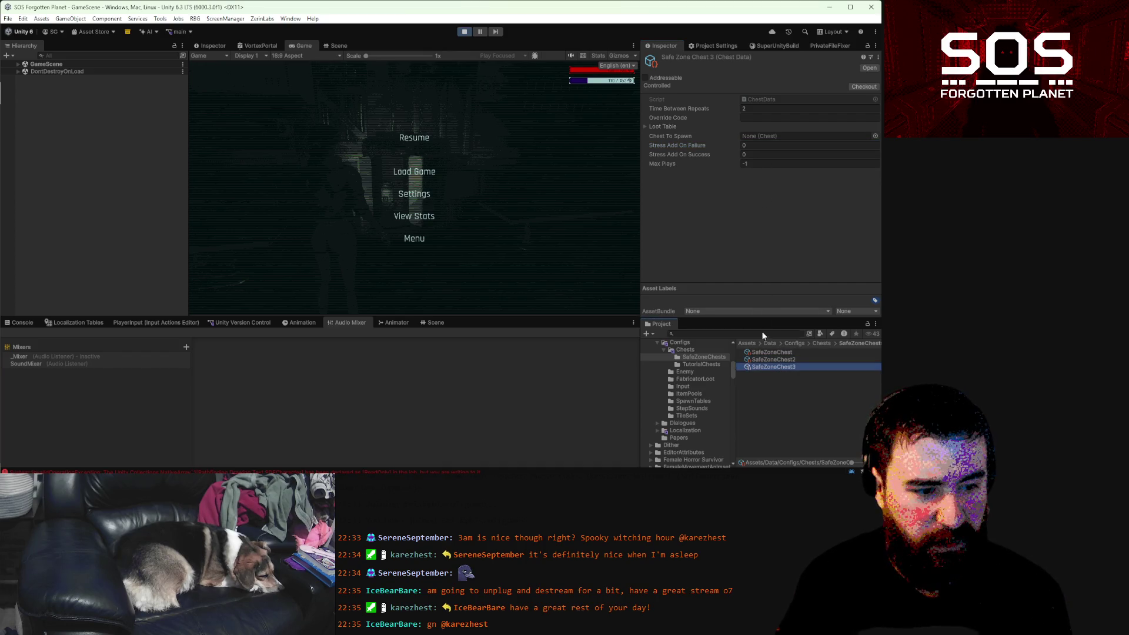
pyautogui.click(750, 145)
pyautogui.write('-1')
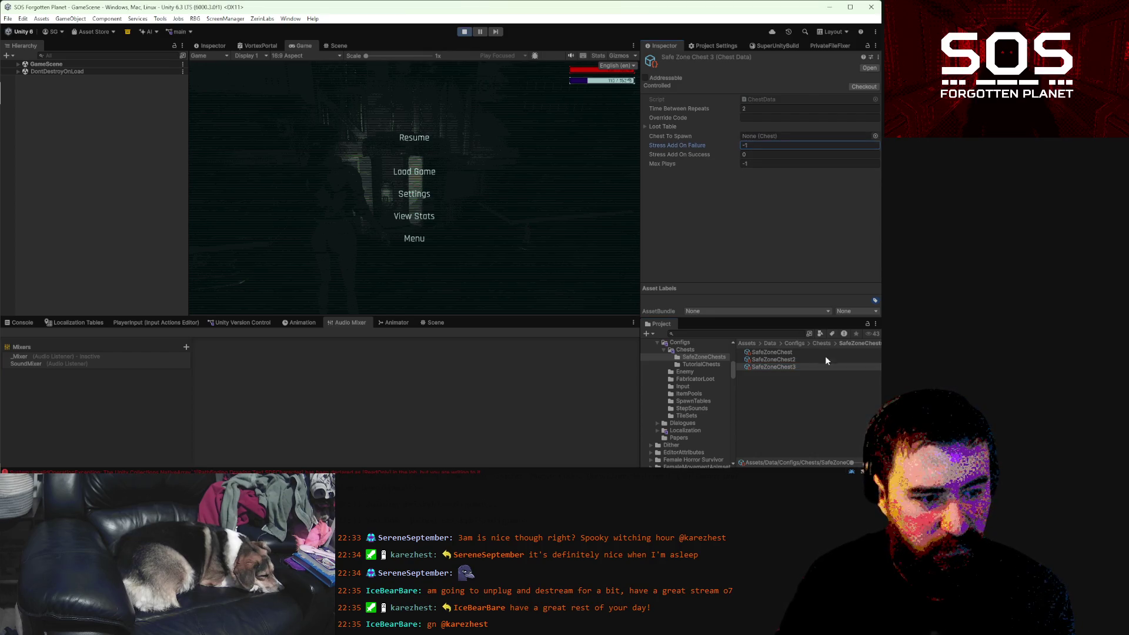
# - Set Stress Add On Failure to -5 on Old Entry Permit Chest and -6 on Very Hard Chest
pyautogui.click(821, 343)
pyautogui.click(781, 366)
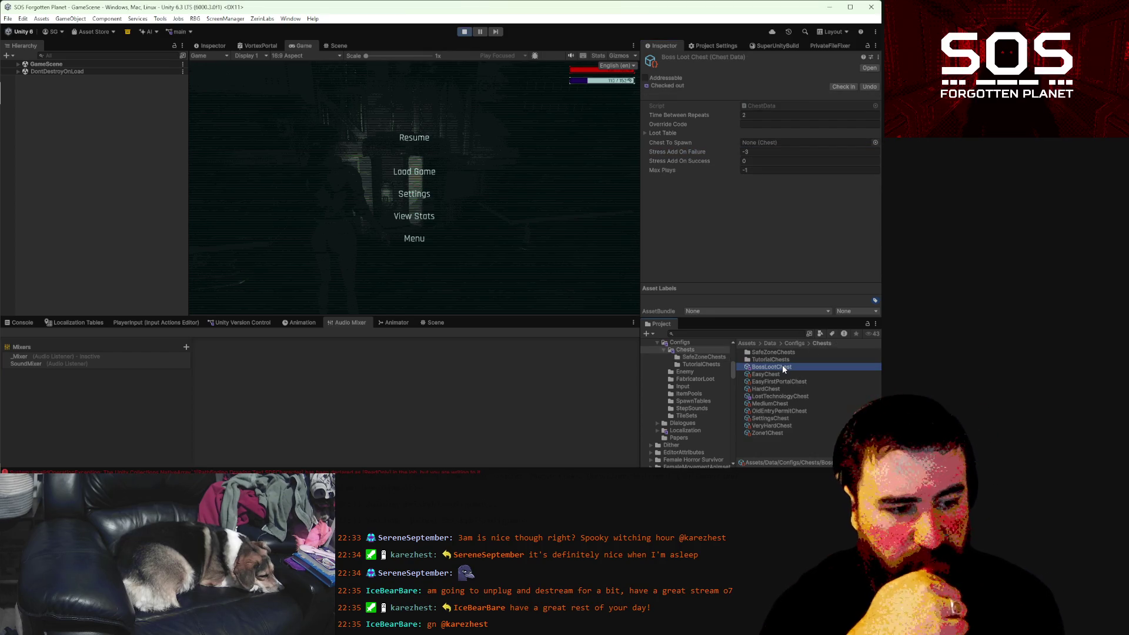
pyautogui.click(771, 412)
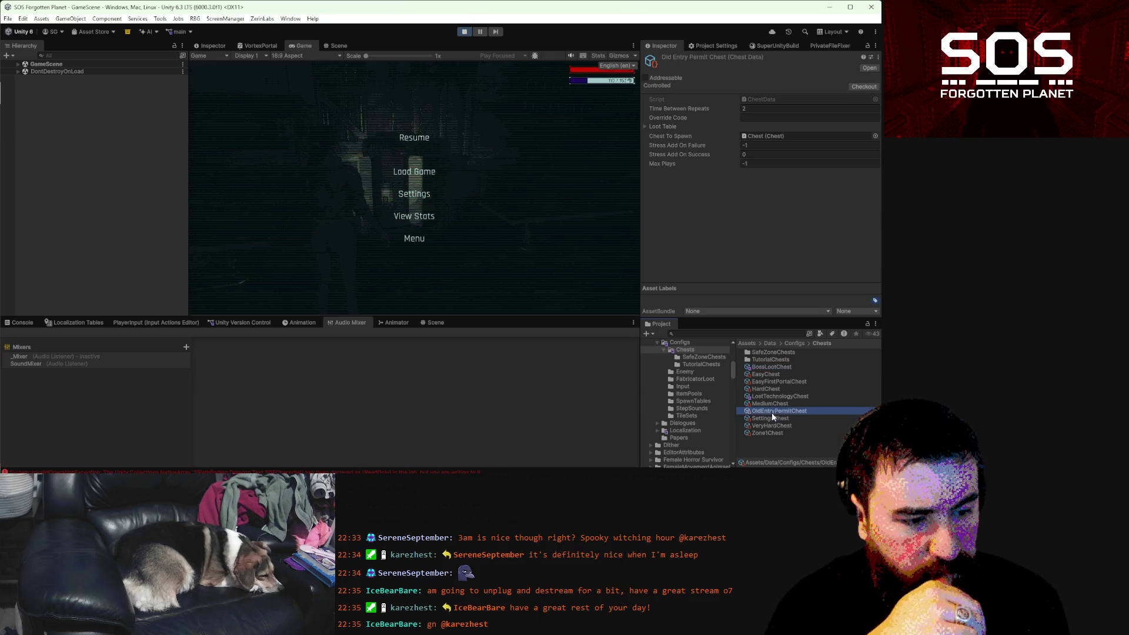
pyautogui.click(766, 145)
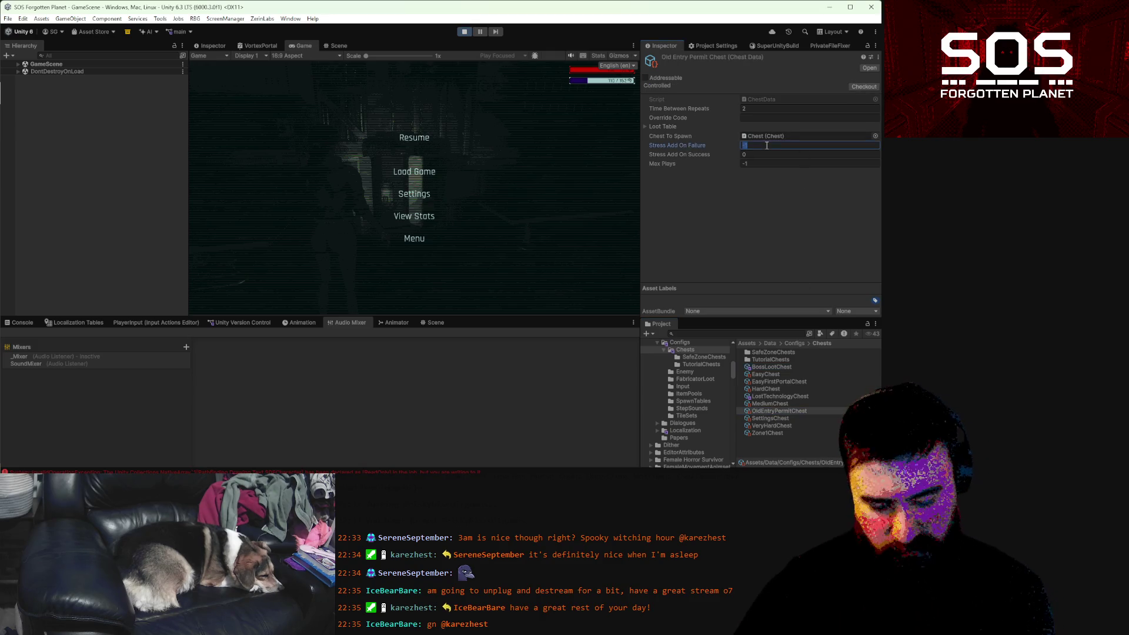
pyautogui.write('-5')
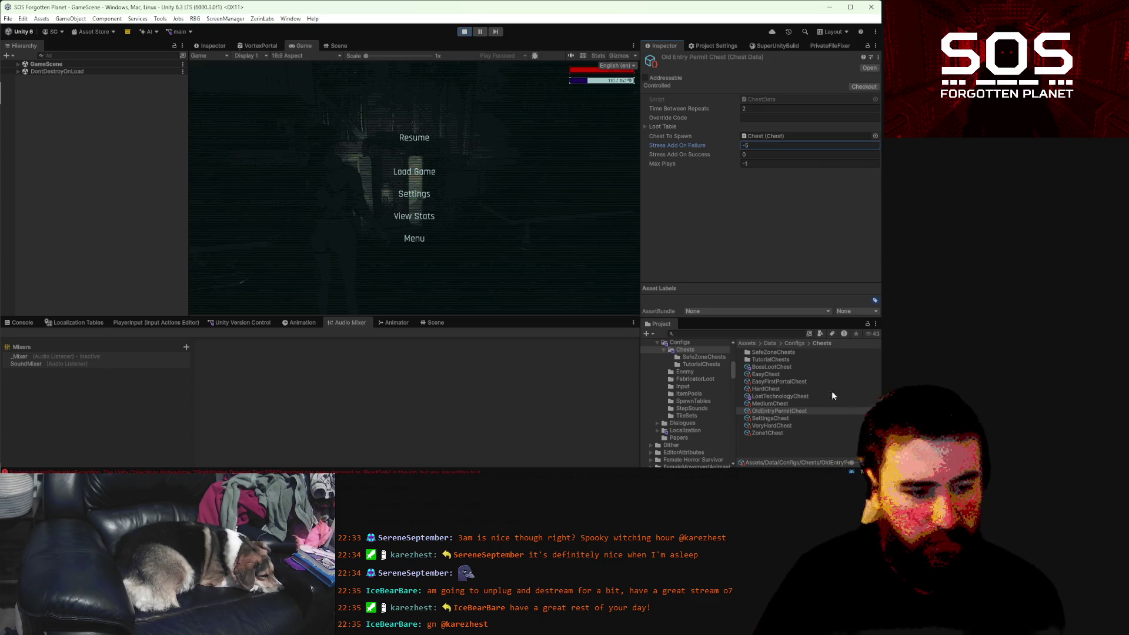
pyautogui.click(778, 427)
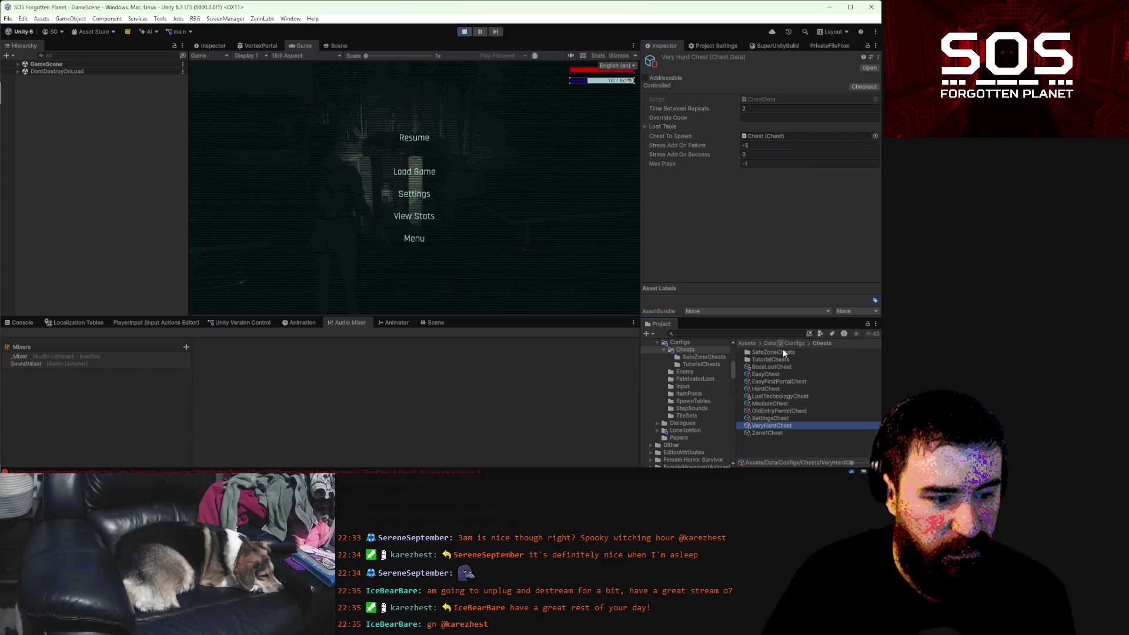
pyautogui.click(762, 145)
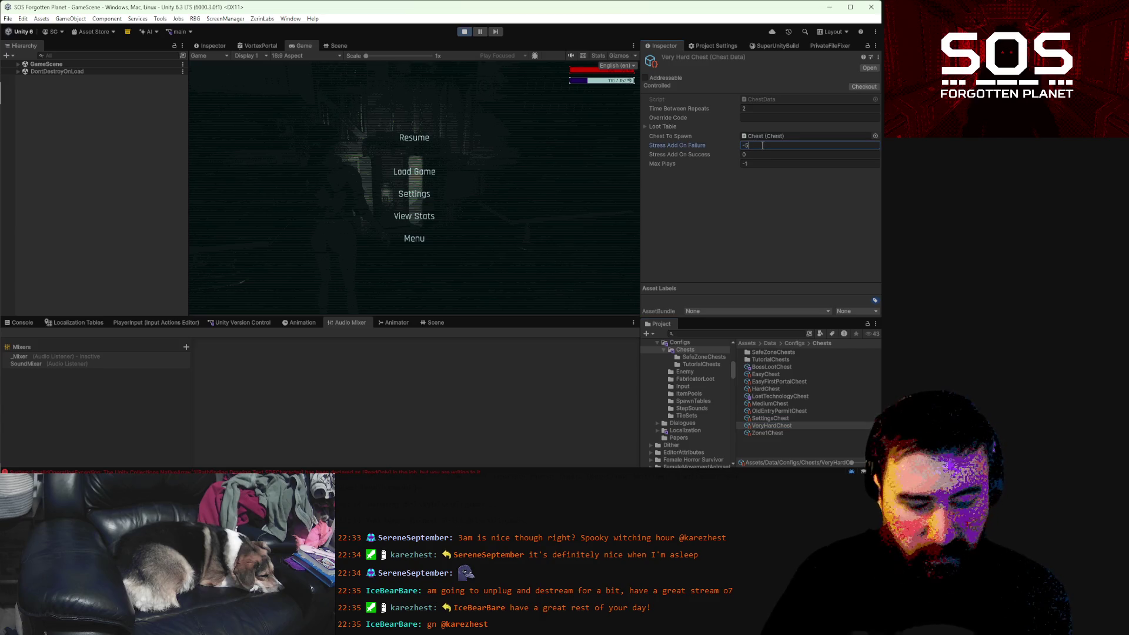
pyautogui.write('-6')
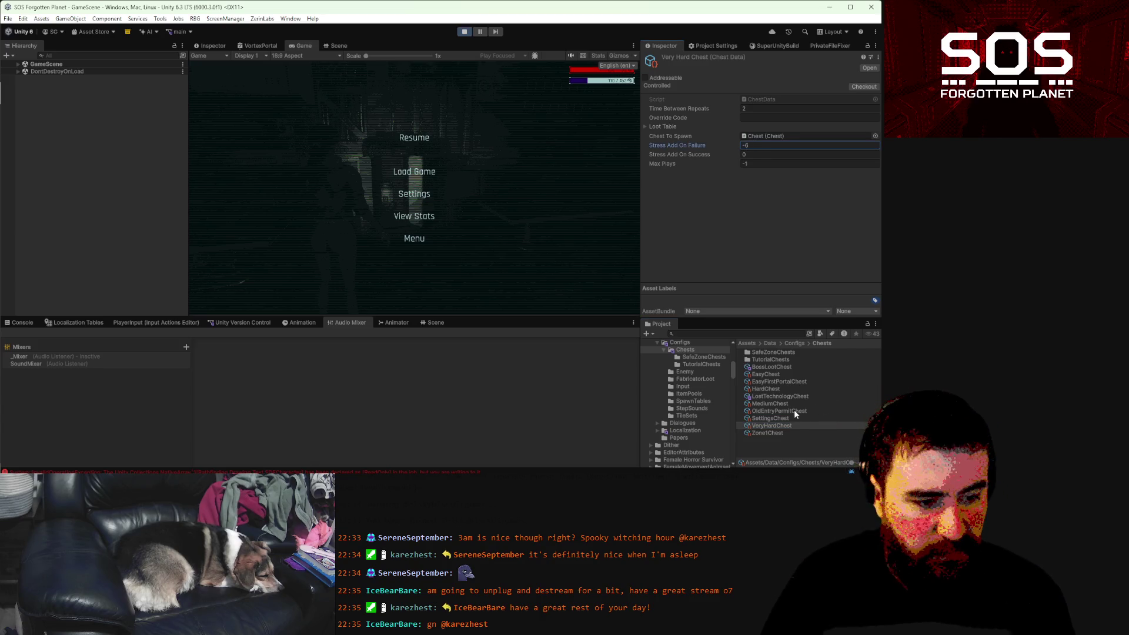
# - Browse the remaining chest assets and set Easy First Portal Chest's Stress Add On Failure to -2
pyautogui.click(793, 411)
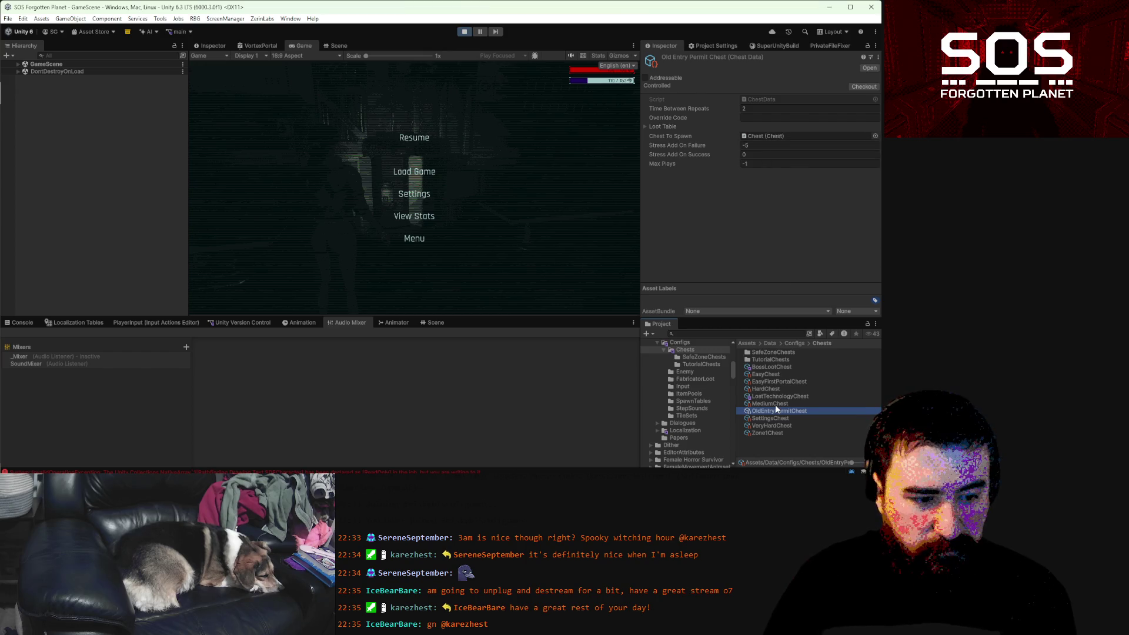
pyautogui.click(776, 403)
pyautogui.click(768, 145)
pyautogui.write('-')
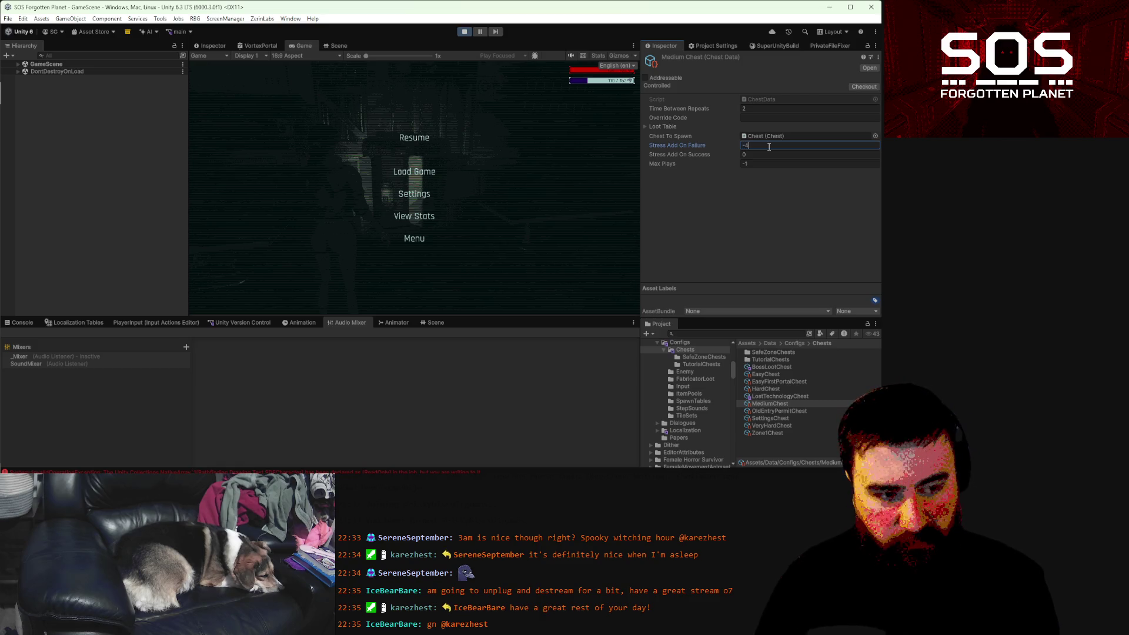
pyautogui.click(778, 395)
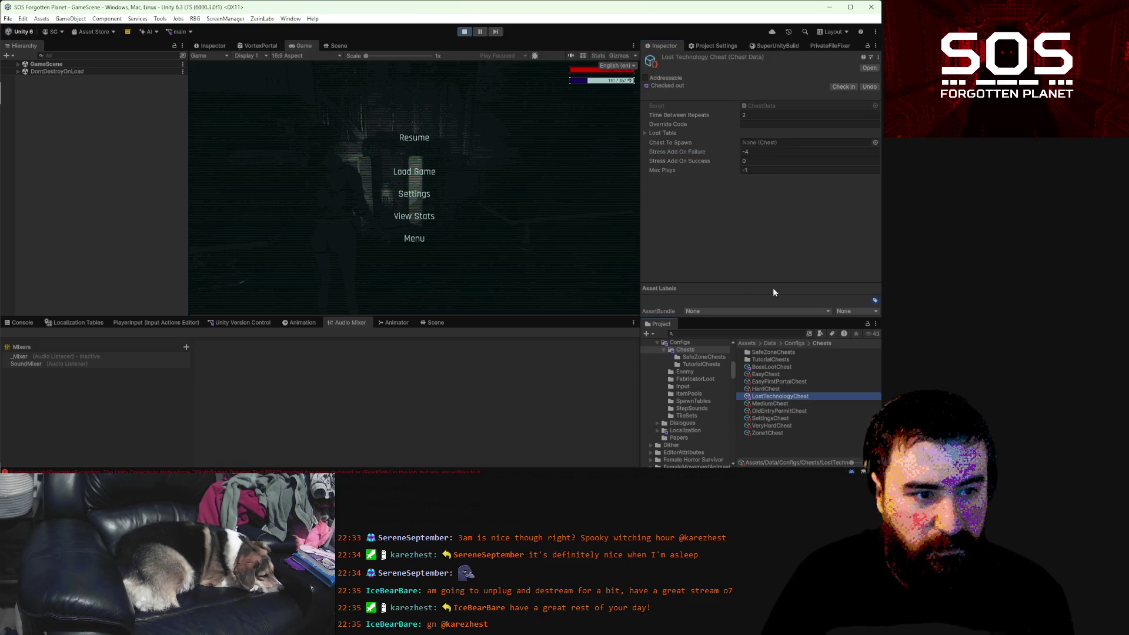
pyautogui.click(772, 389)
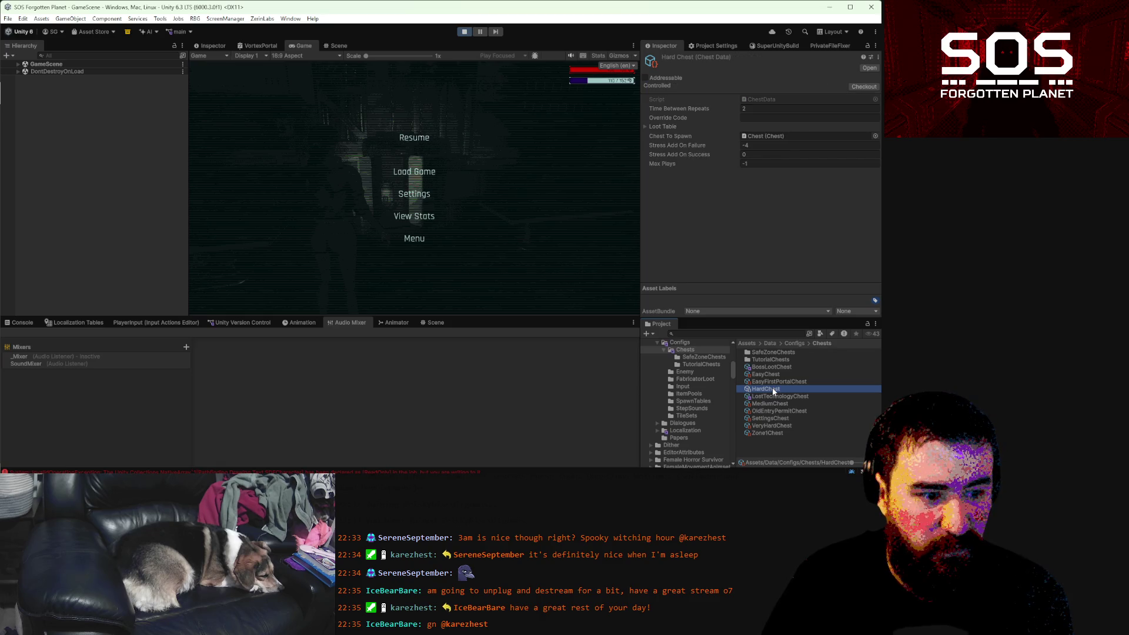
pyautogui.click(778, 380)
pyautogui.click(781, 373)
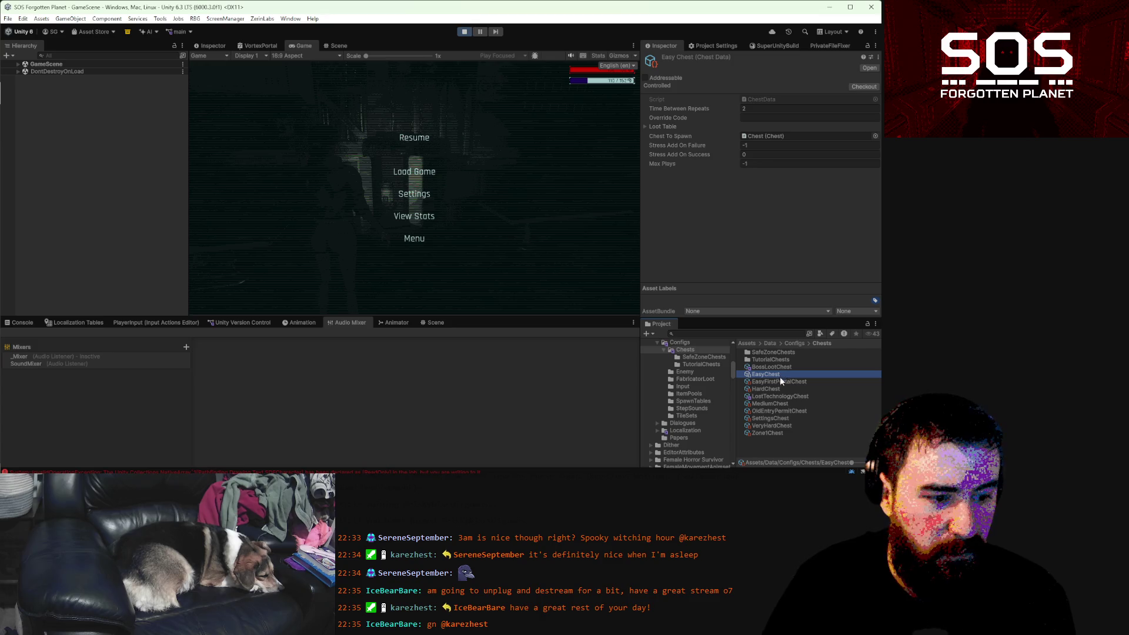
pyautogui.click(779, 381)
pyautogui.click(770, 146)
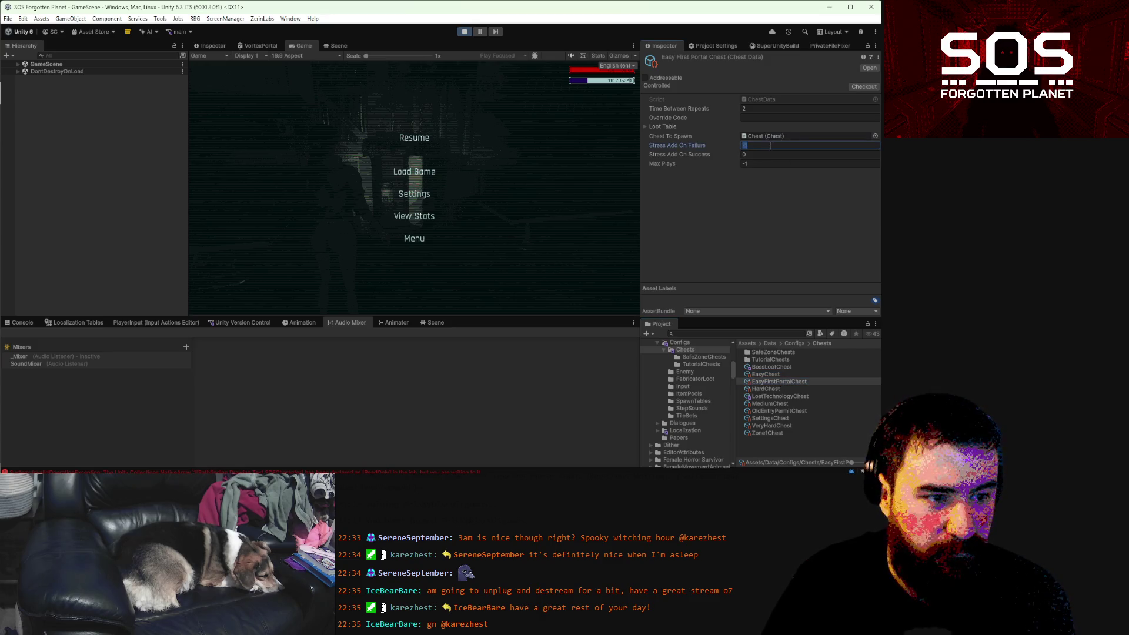
pyautogui.write('-2')
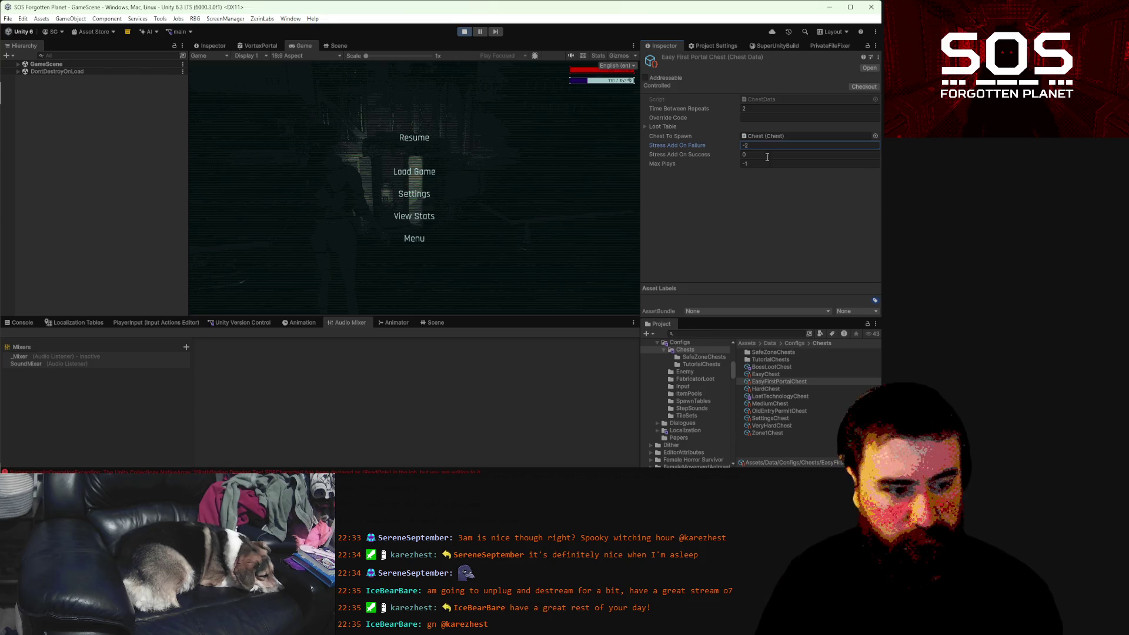
# - Set Medium Chest's Stress Add On Failure to -4 and resume play
pyautogui.click(766, 374)
pyautogui.click(769, 403)
pyautogui.click(770, 145)
pyautogui.write('-4')
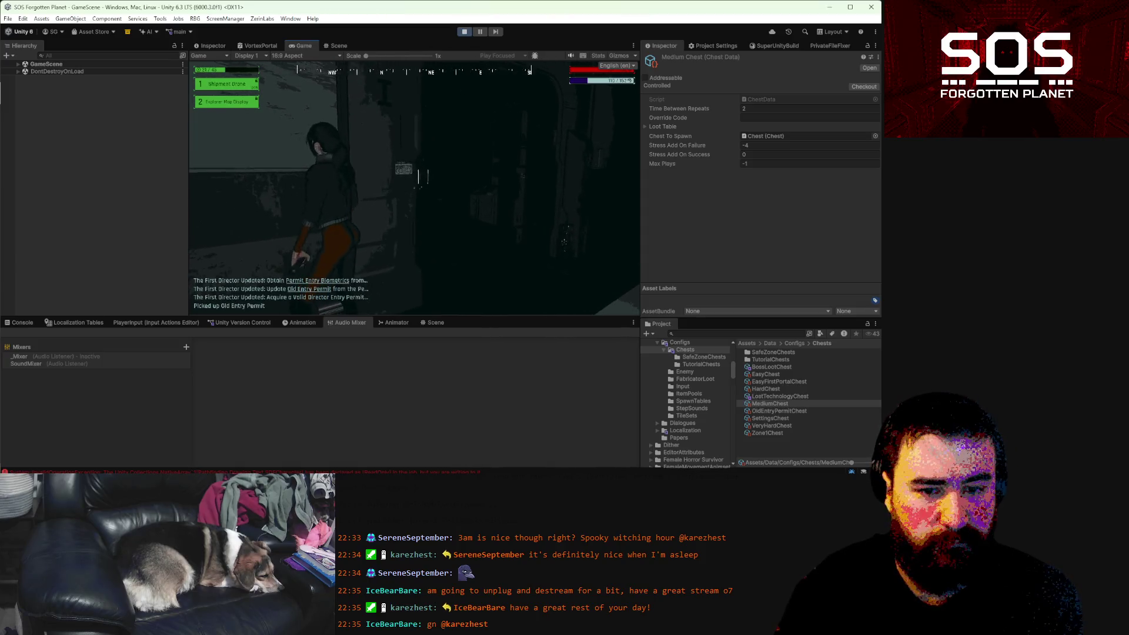
pyautogui.write('ww')
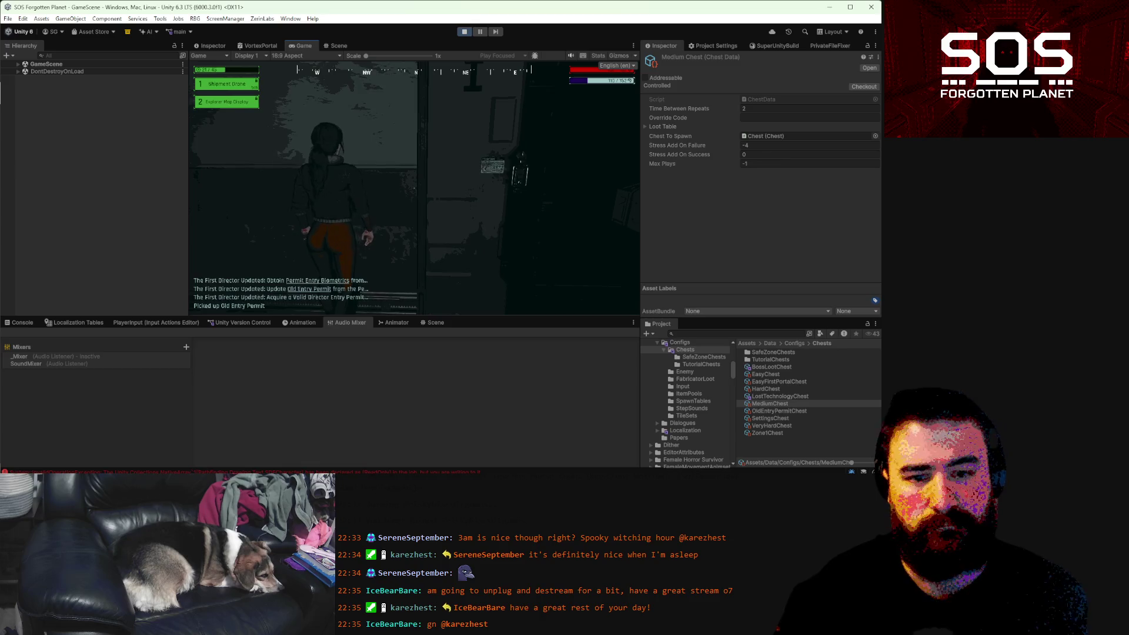
# - Walk the character down the dark Zone 4 corridor into the lit section
pyautogui.press('w')
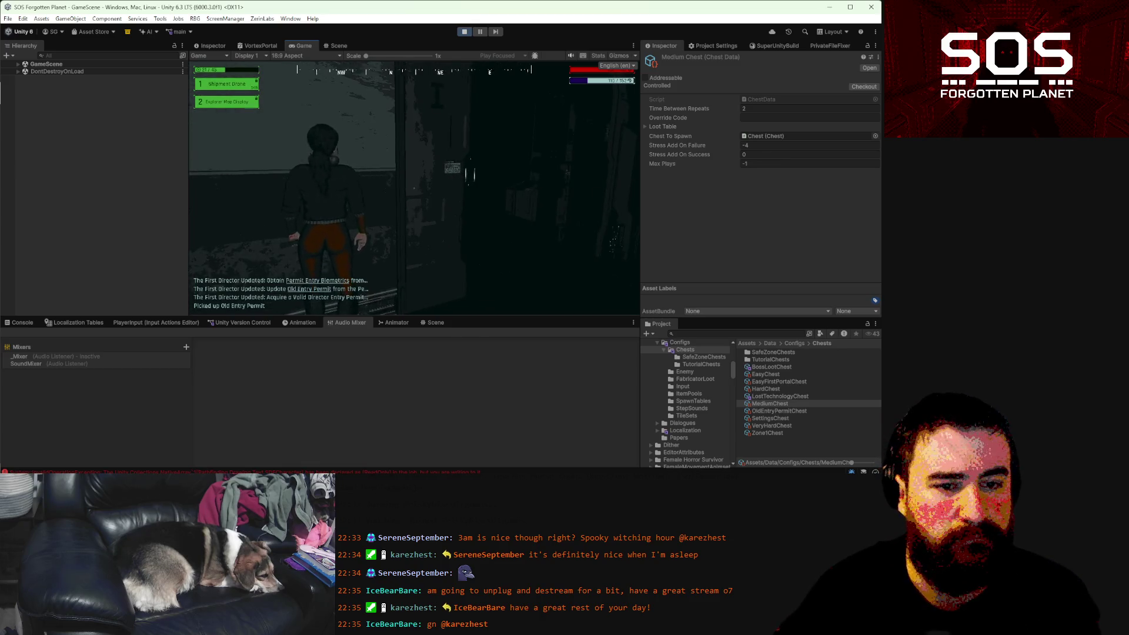
pyautogui.press('a')
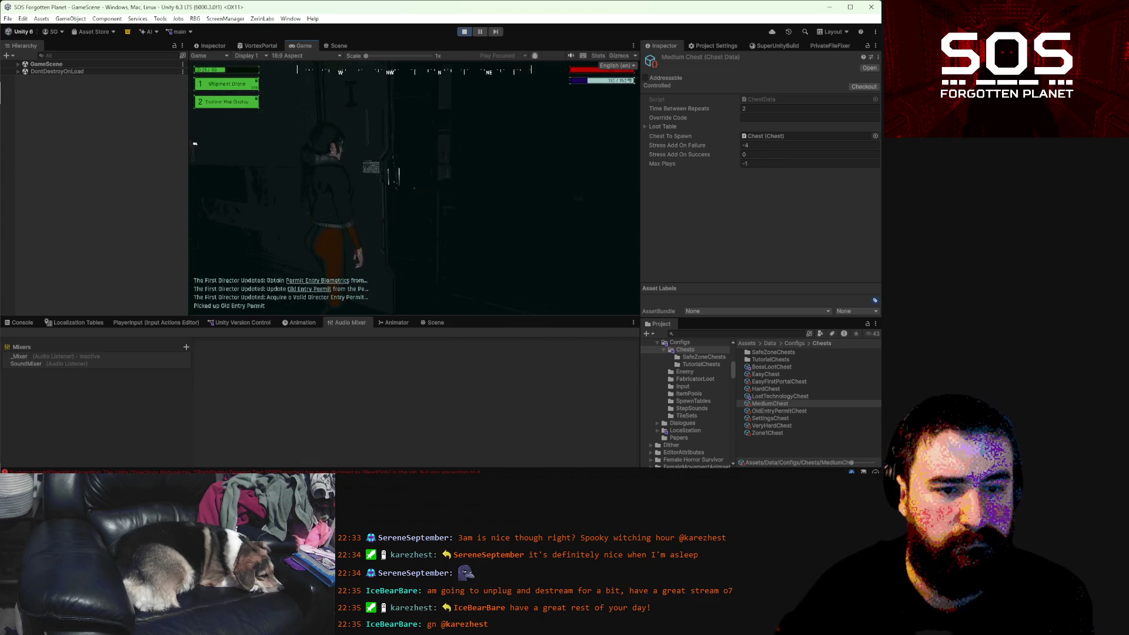
pyautogui.press('s')
pyautogui.press('w')
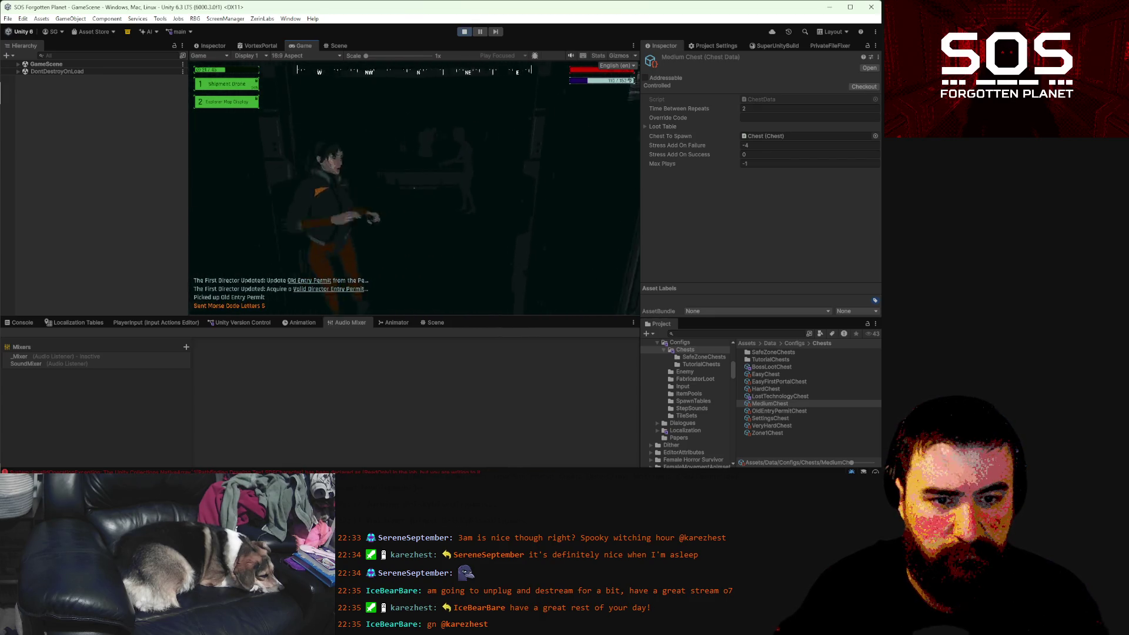
pyautogui.press('w')
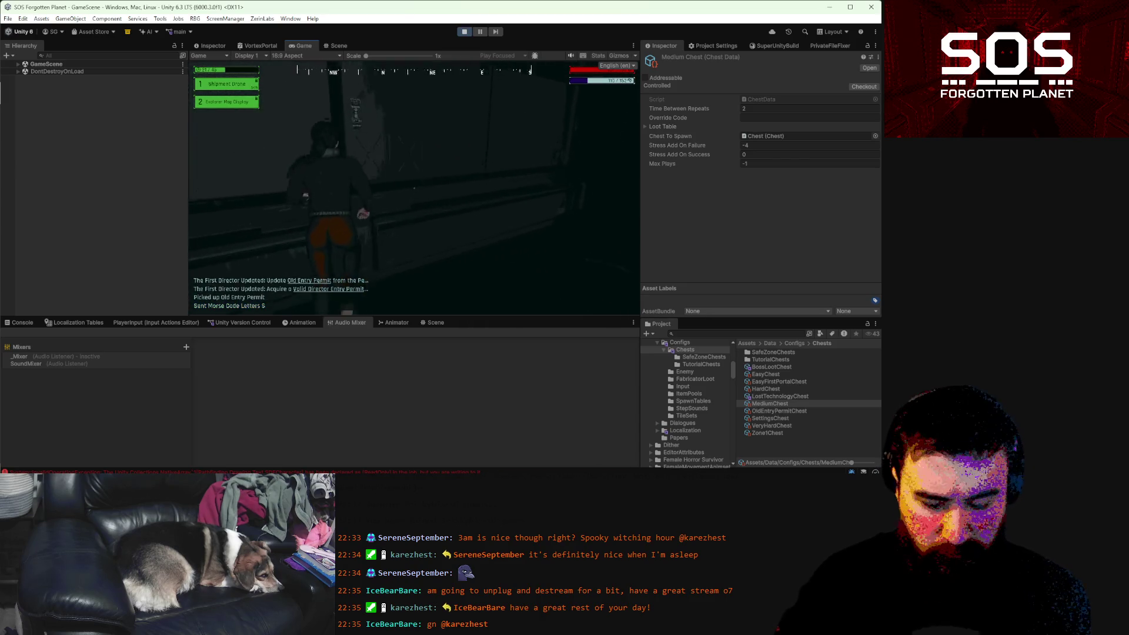
pyautogui.press('m')
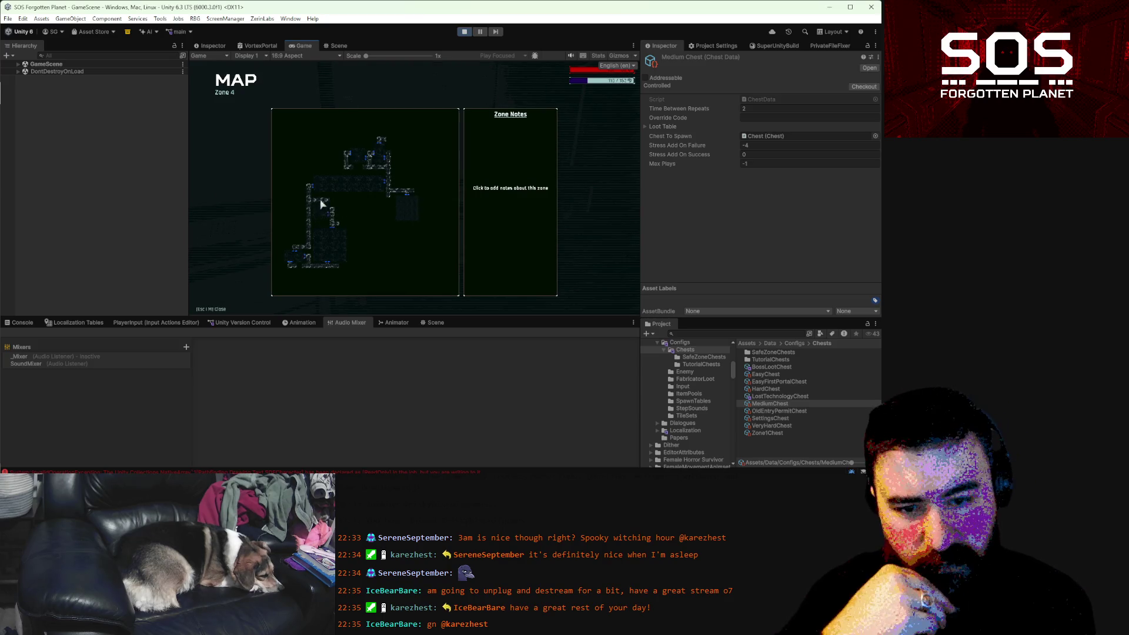
# - Write 'Director portal on right centre' in the Zone Notes and close the map
pyautogui.click(532, 195)
pyautogui.write('director portal on')
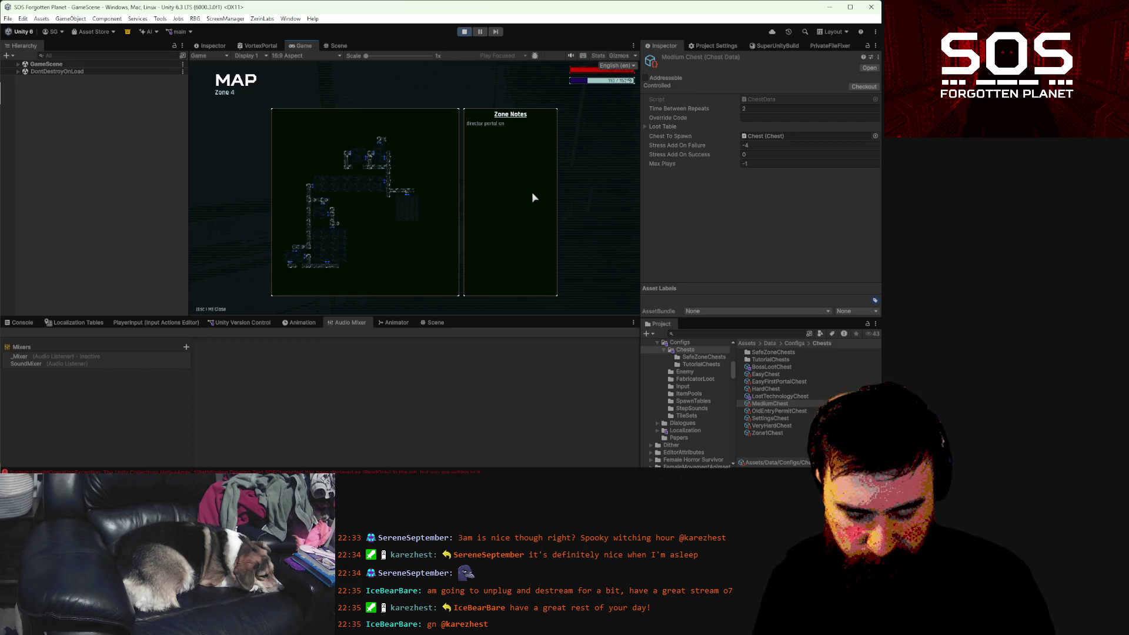
pyautogui.write(' right centre')
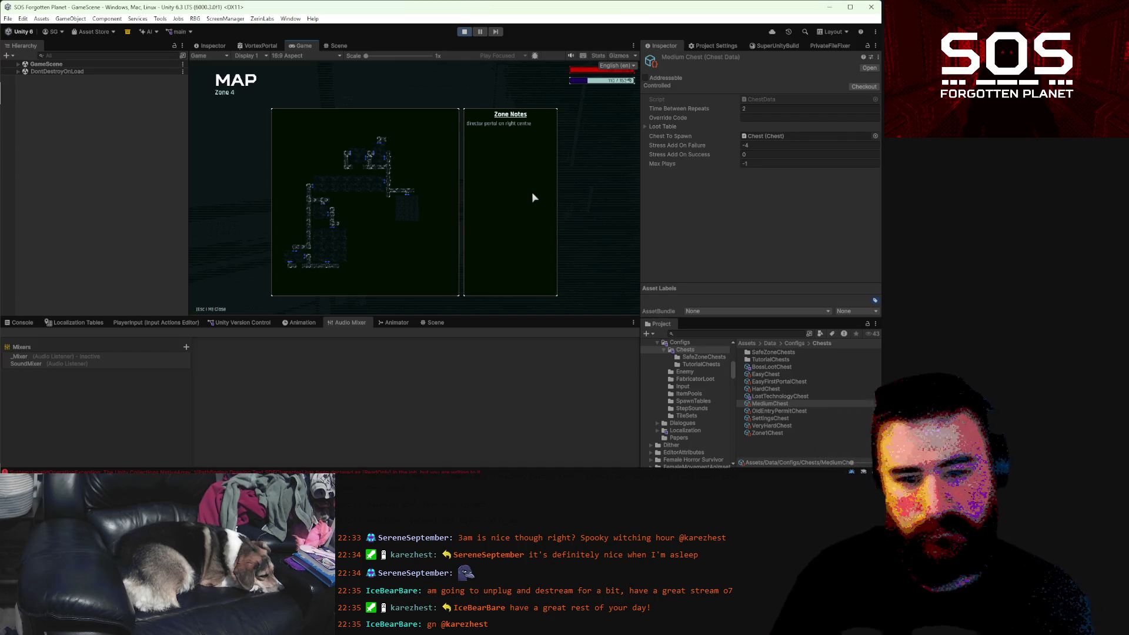
pyautogui.press('Escape')
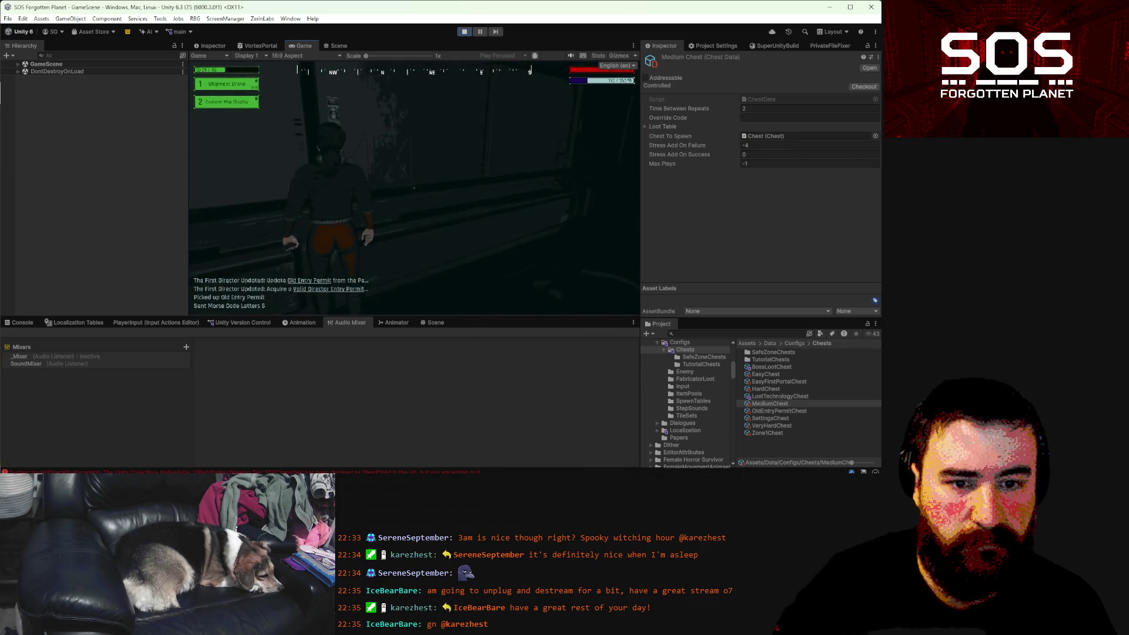
# - Run down the corridor along the wall toward the lit window area
pyautogui.press('w')
pyautogui.press('w')
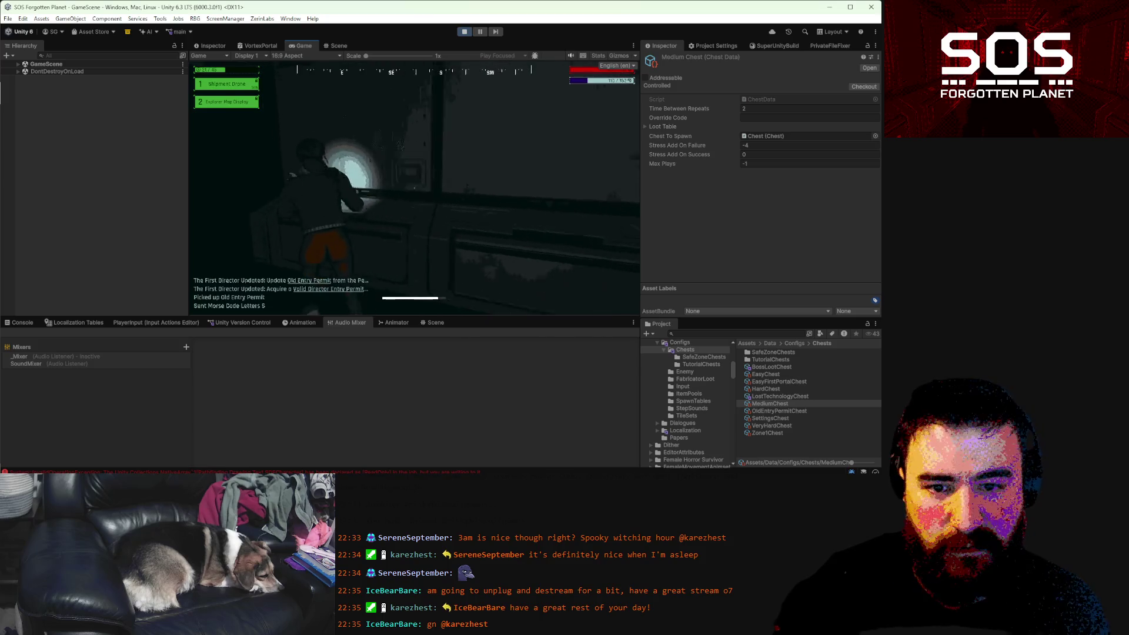
pyautogui.press('w')
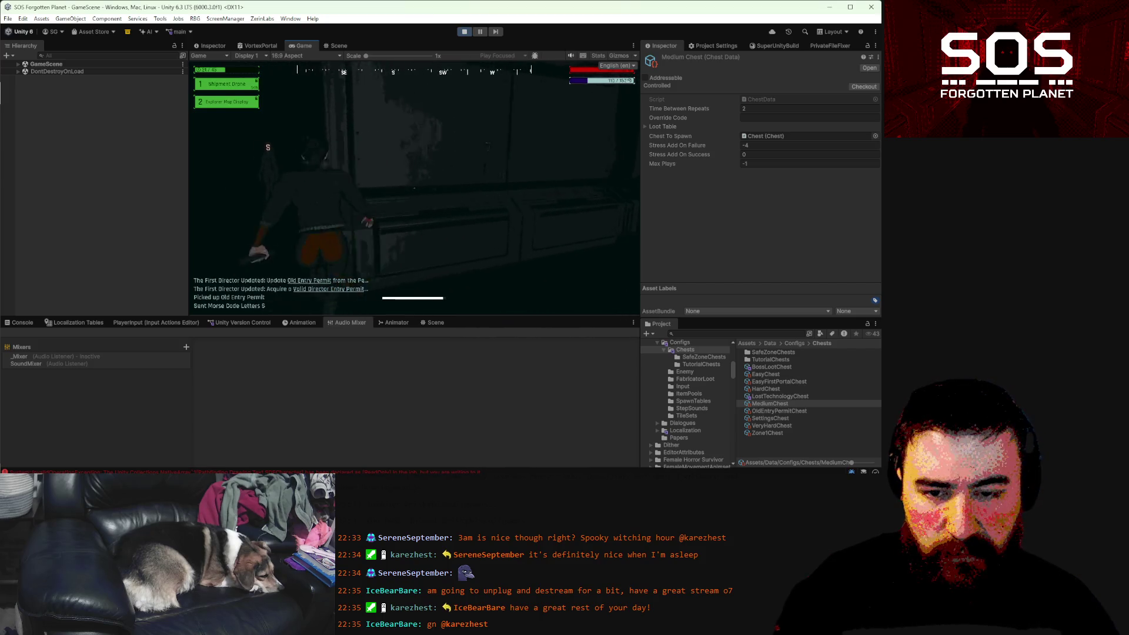
pyautogui.press('w')
pyautogui.press('w')
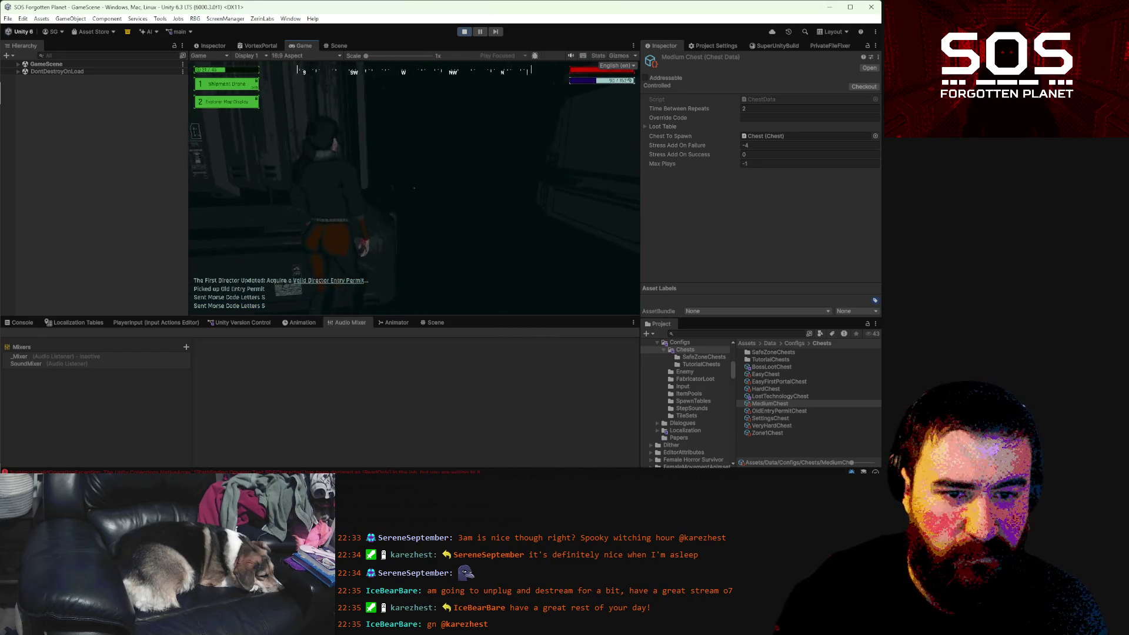
pyautogui.press('w')
pyautogui.press('w')
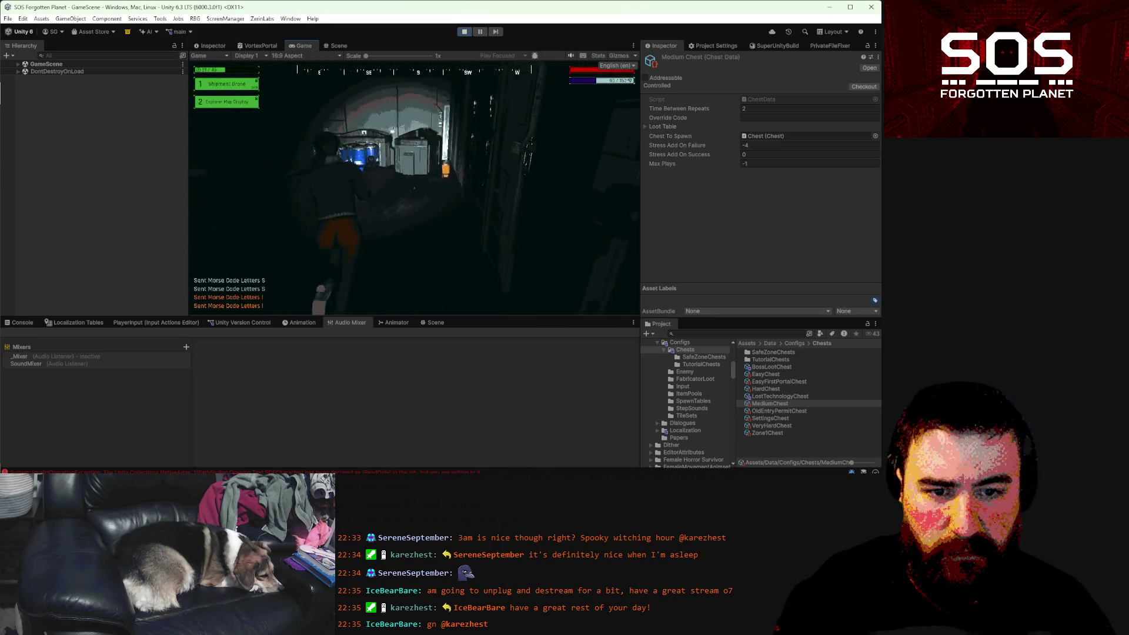
# - Loot 6 Wire from the shelf, open the CAUTION crate, and open the orange box's Morse lock
pyautogui.press('e')
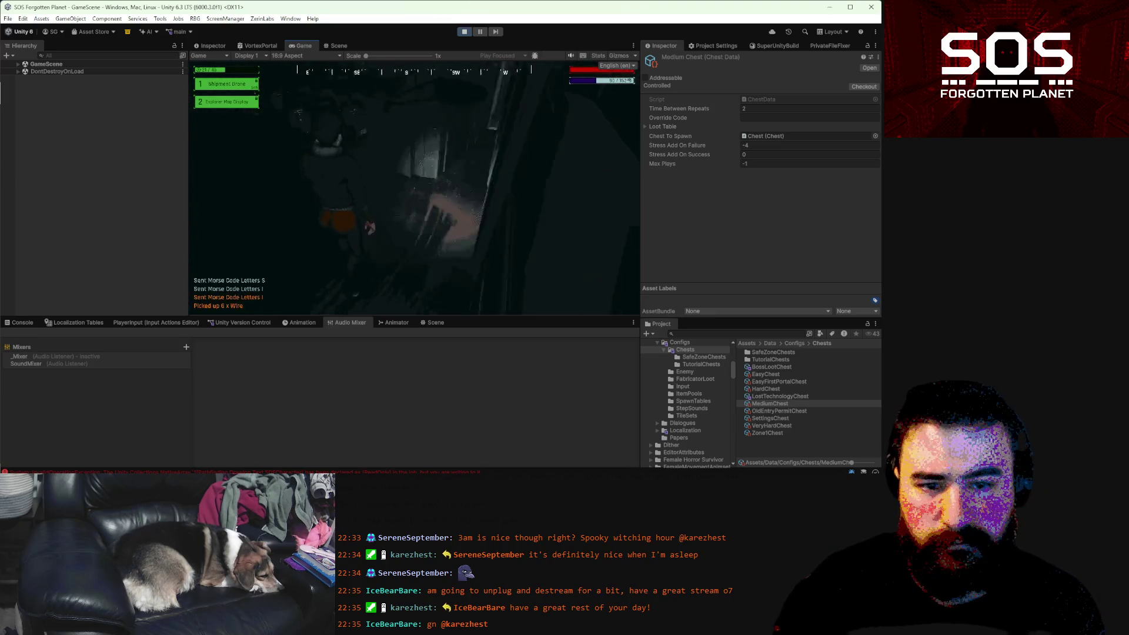
pyautogui.press('e')
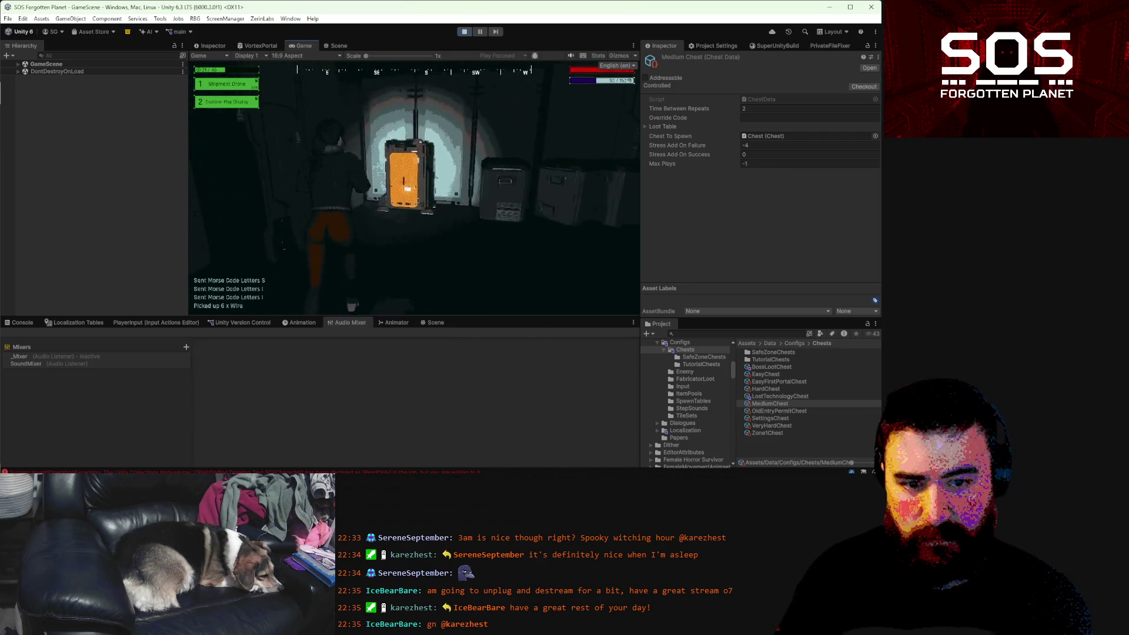
pyautogui.press('e')
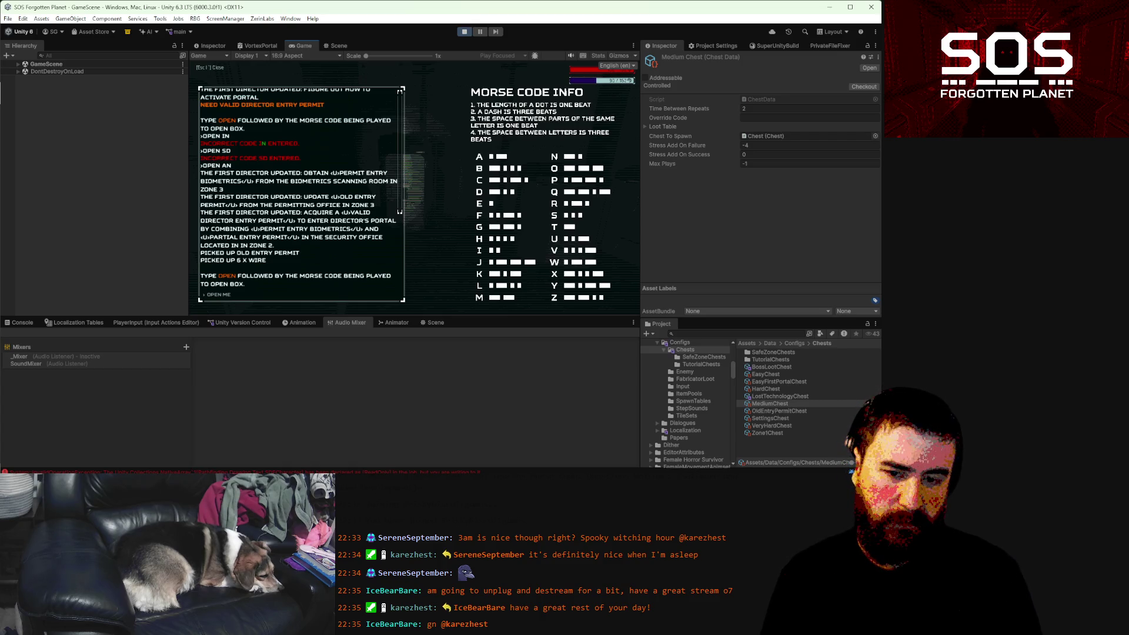
# - Leave the Morse terminal and use both Sedatives from the inventory to free a slot
pyautogui.press('Escape')
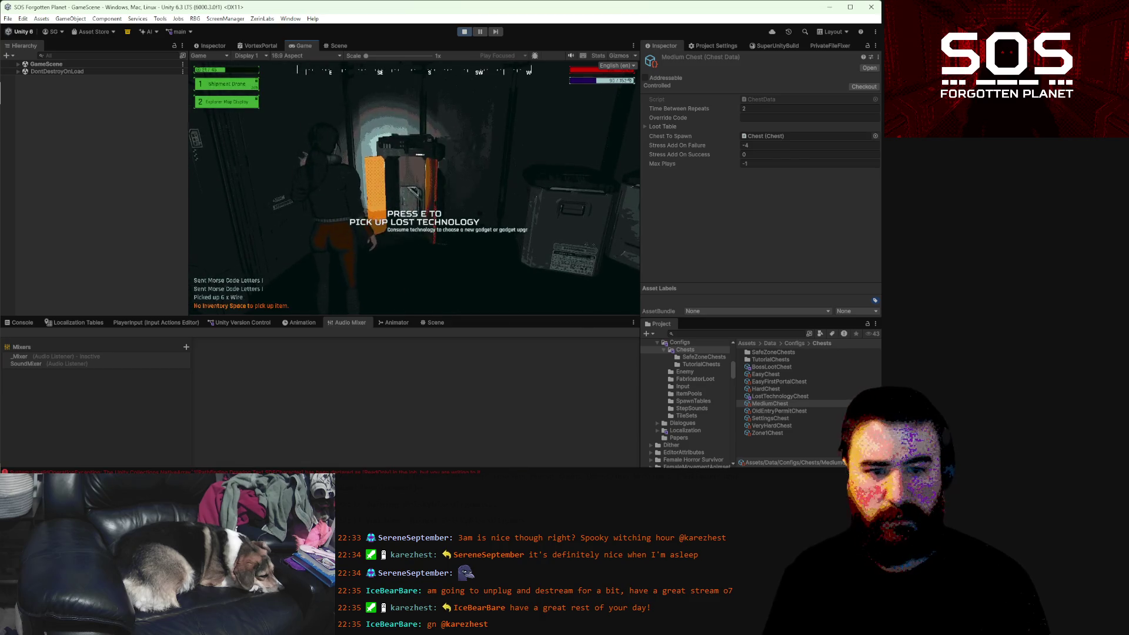
pyautogui.press('Tab')
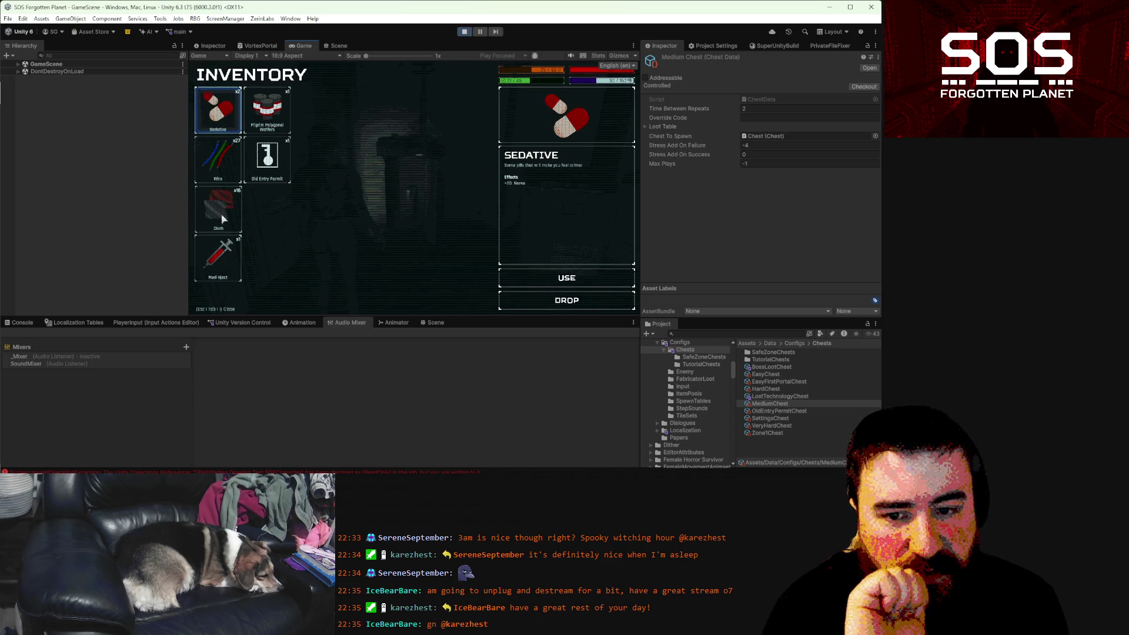
pyautogui.click(575, 281)
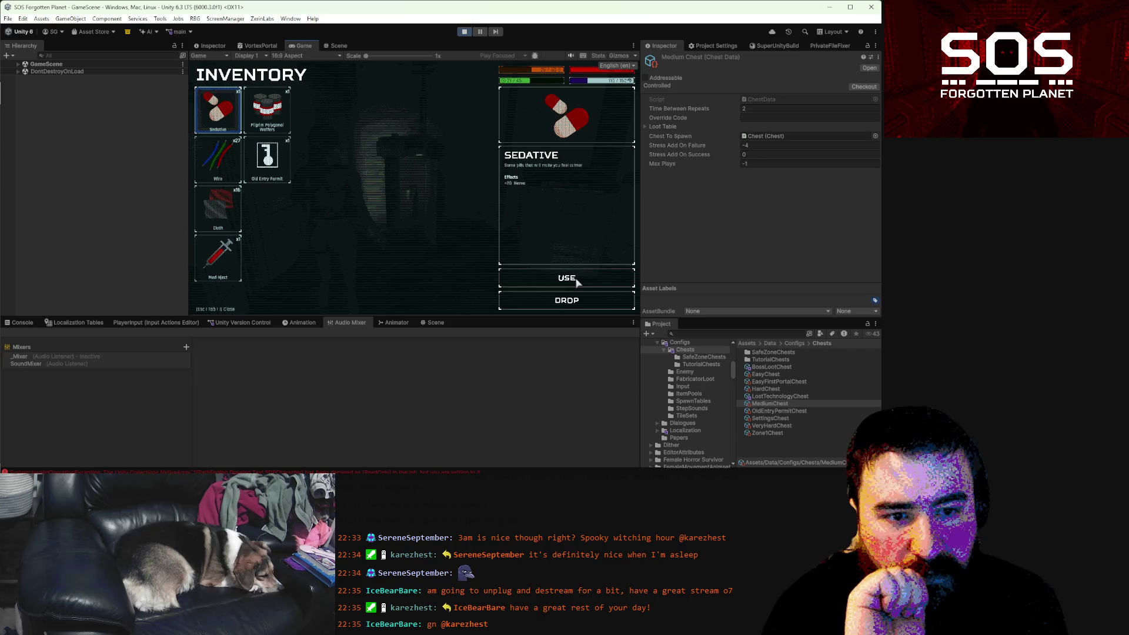
pyautogui.click(575, 281)
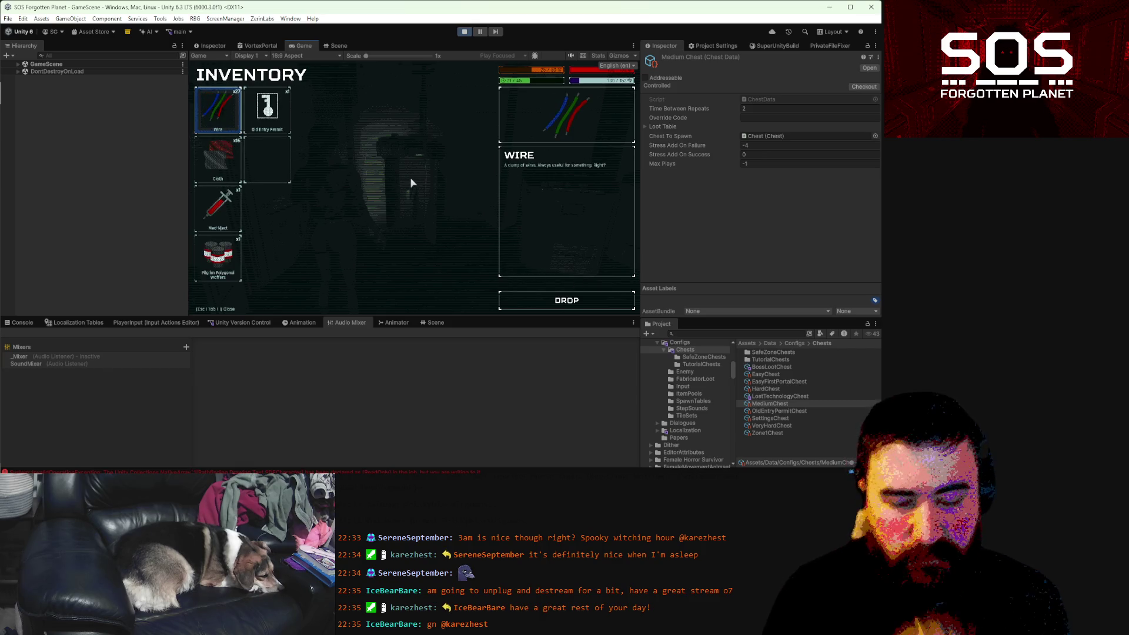
pyautogui.press('Tab')
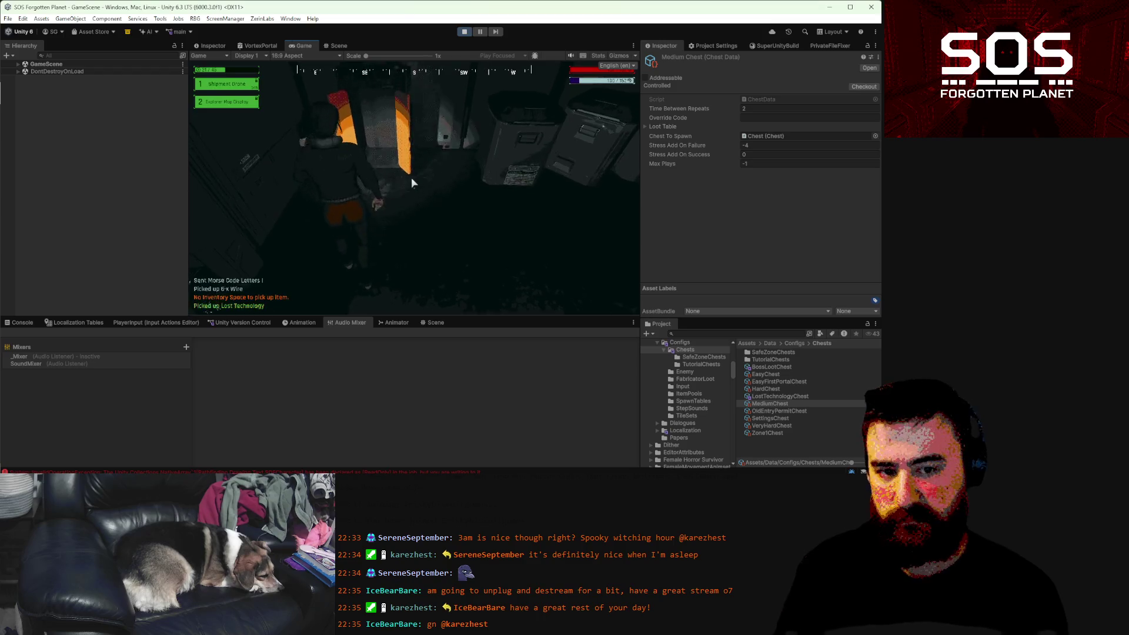
# - Walk away from the doorway into the next room and bring up the Zone 4 map
pyautogui.press('w')
pyautogui.press('w')
pyautogui.press('w')
pyautogui.press('w')
pyautogui.press('w')
pyautogui.press('w')
pyautogui.press('m')
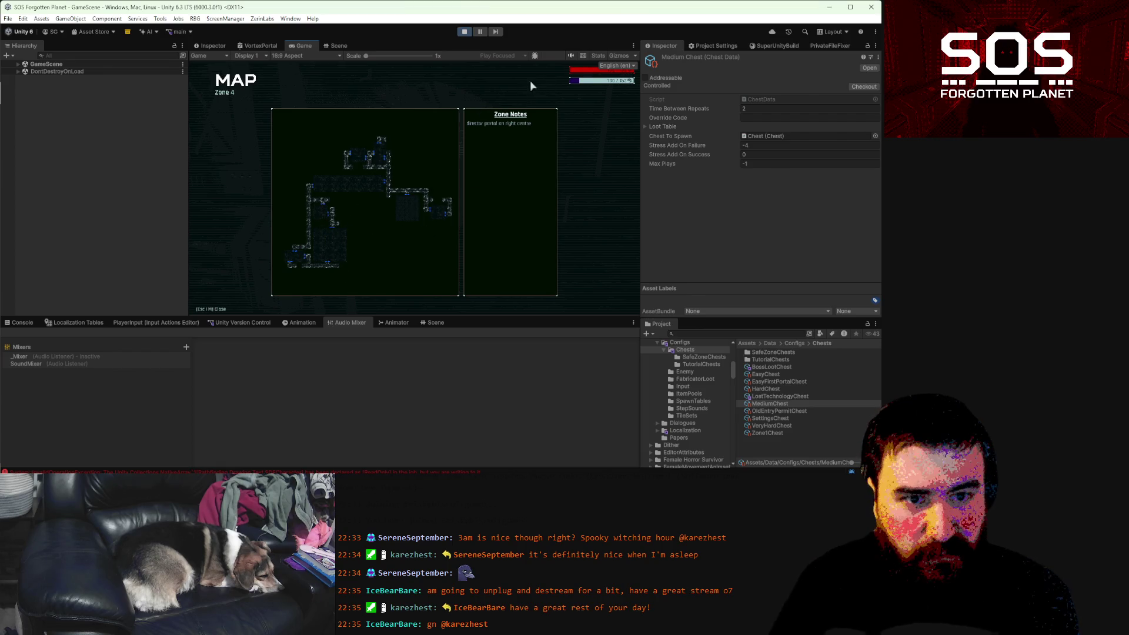
# - Close the map and run down the corridor past the crate into the next room
pyautogui.press('m')
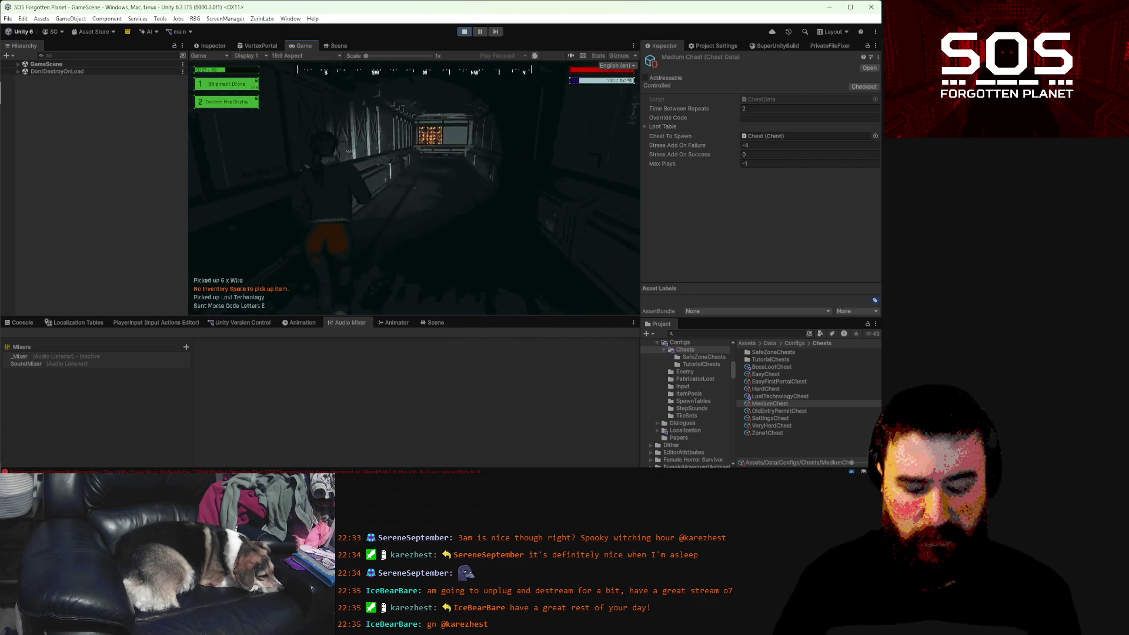
pyautogui.press('m')
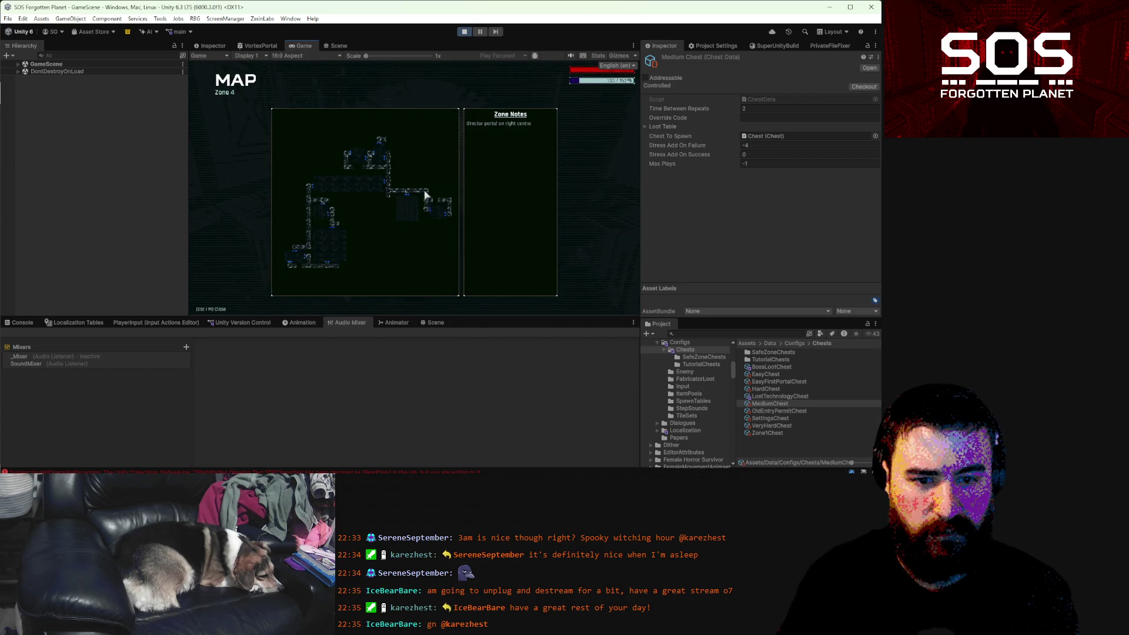
pyautogui.press('m')
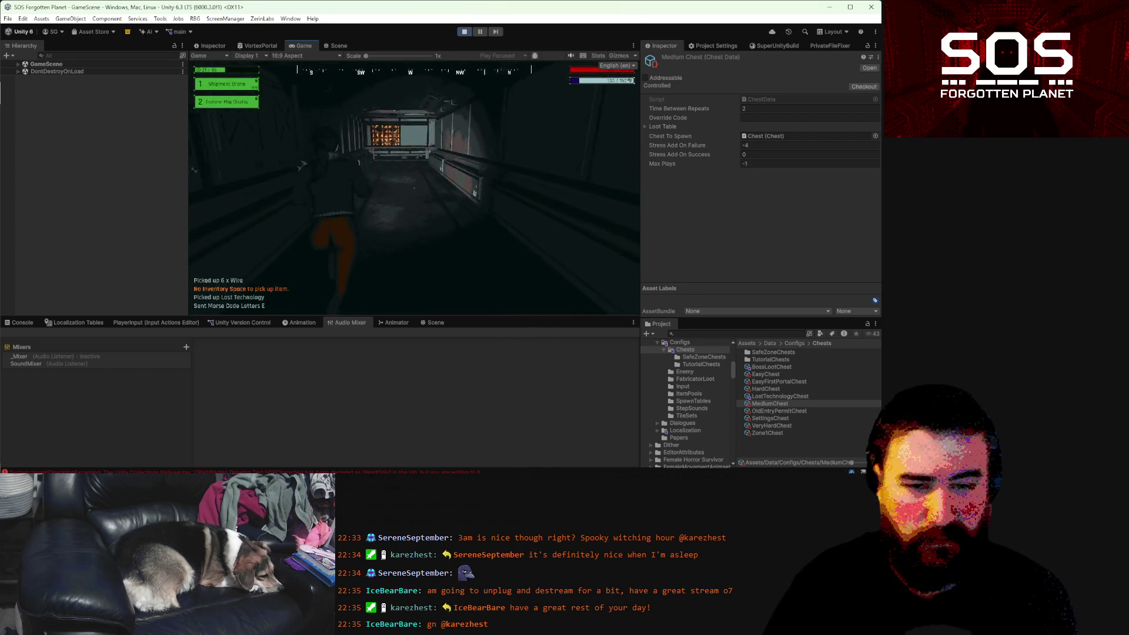
pyautogui.press('w')
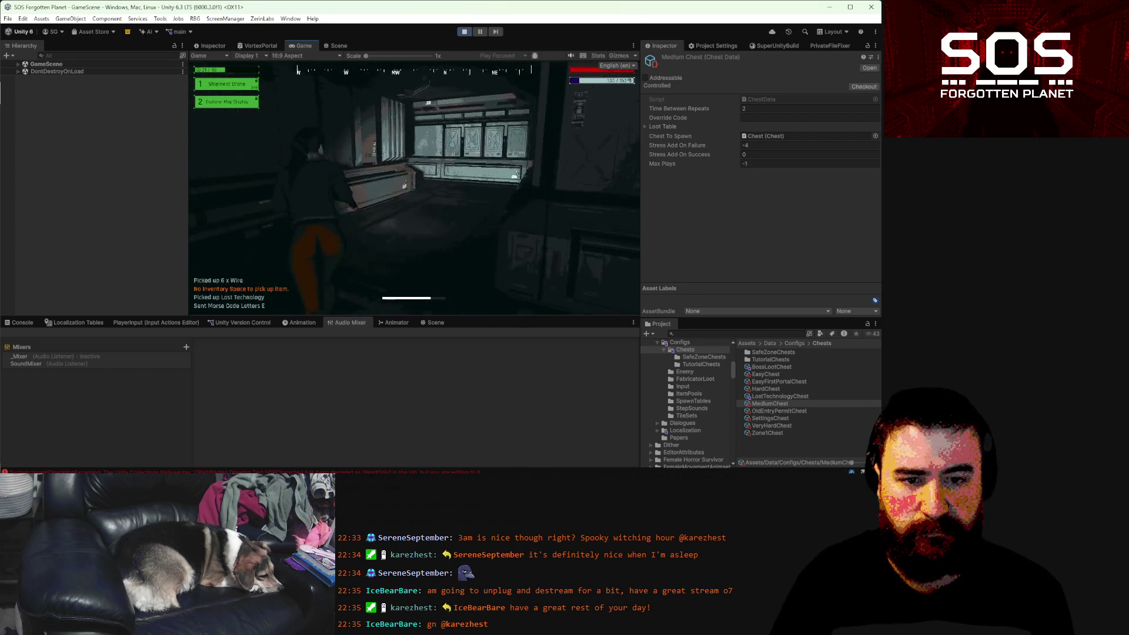
pyautogui.press('w')
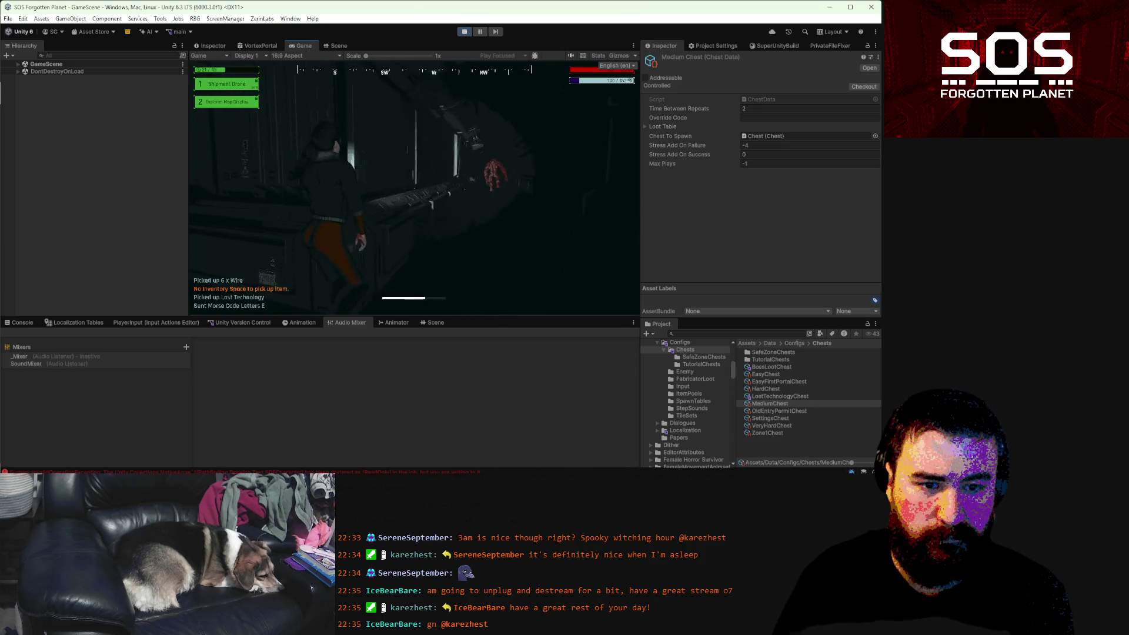
pyautogui.press('w')
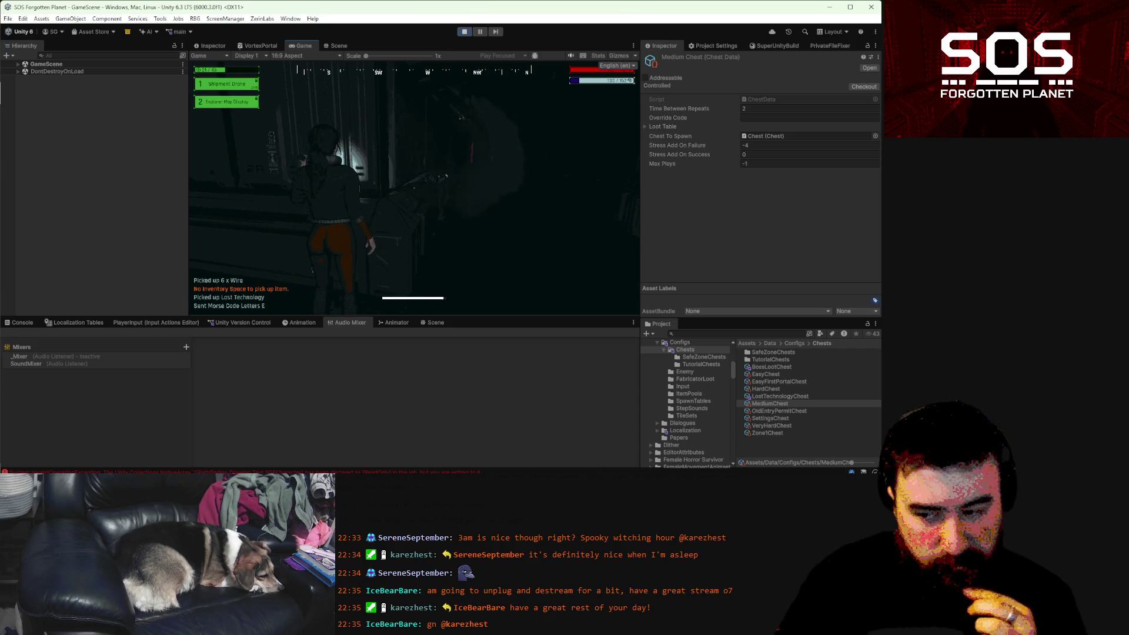
pyautogui.press('w')
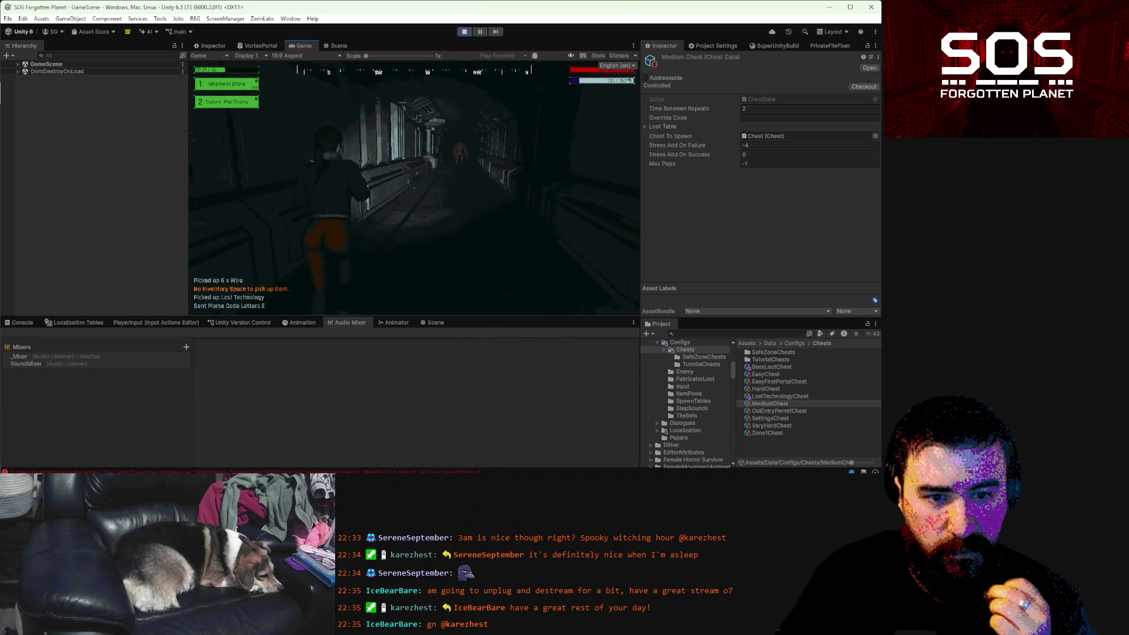
pyautogui.press('w')
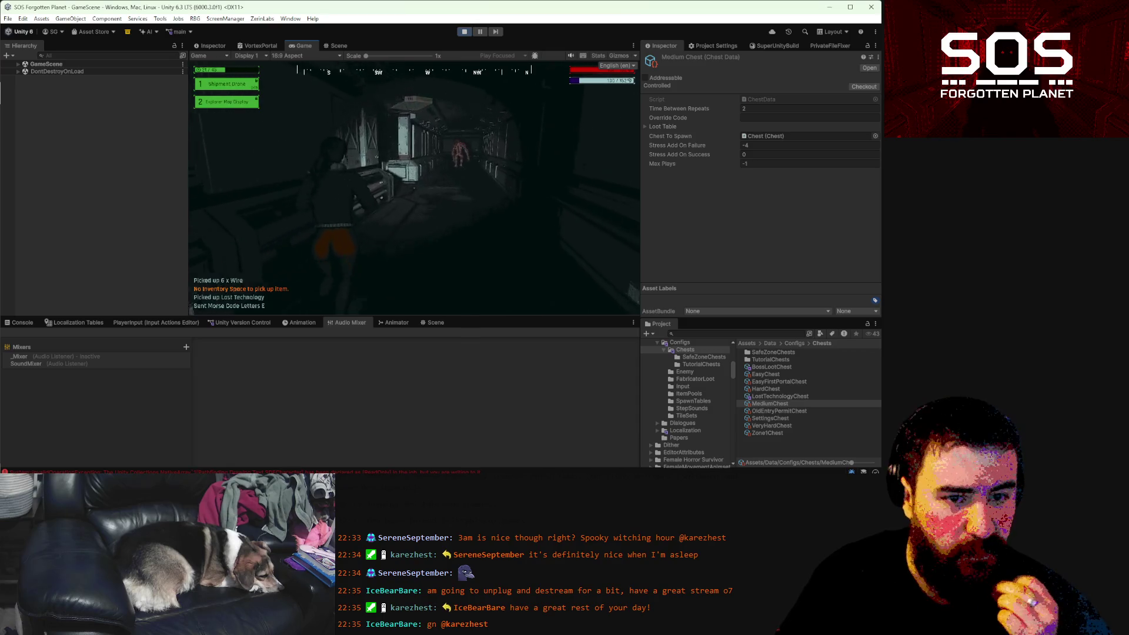
pyautogui.press('w')
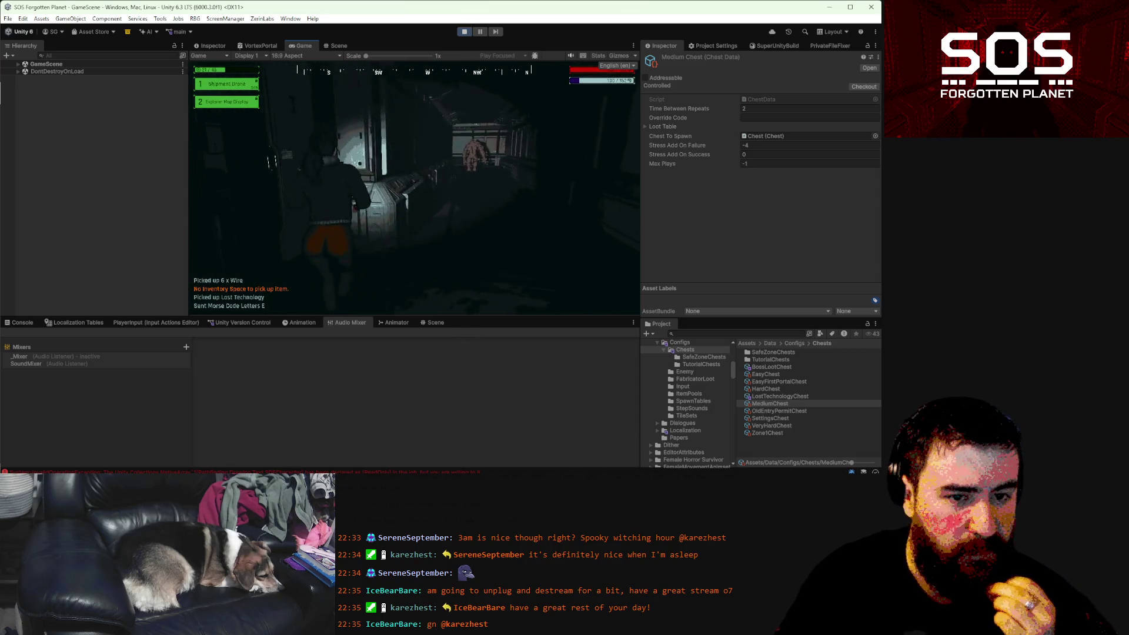
pyautogui.press('w')
pyautogui.press('w')
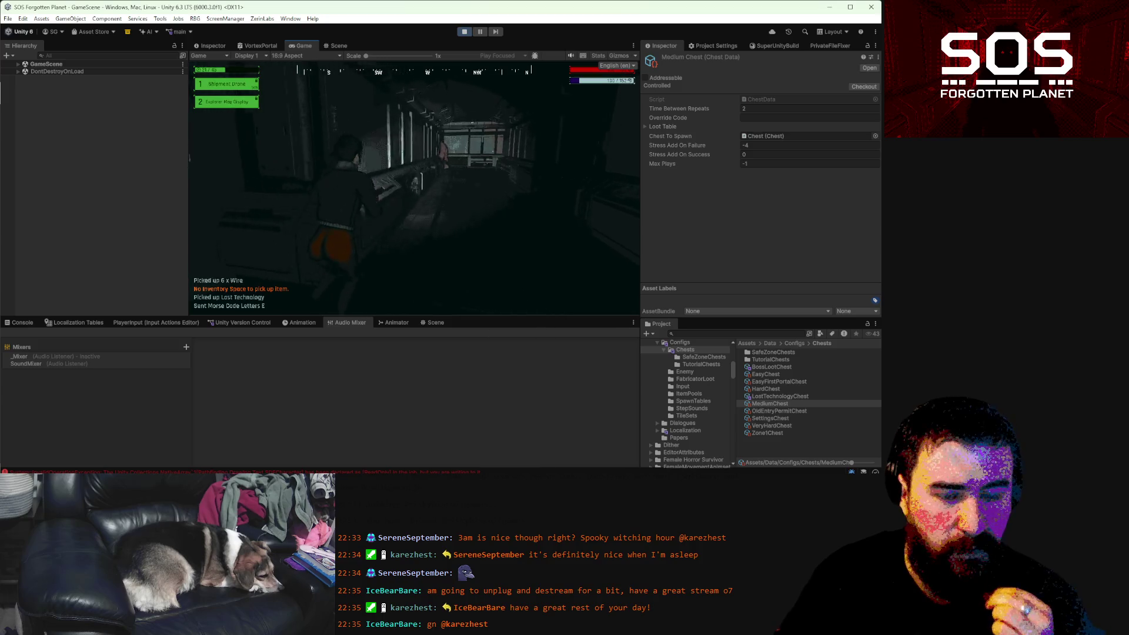
pyautogui.press('w')
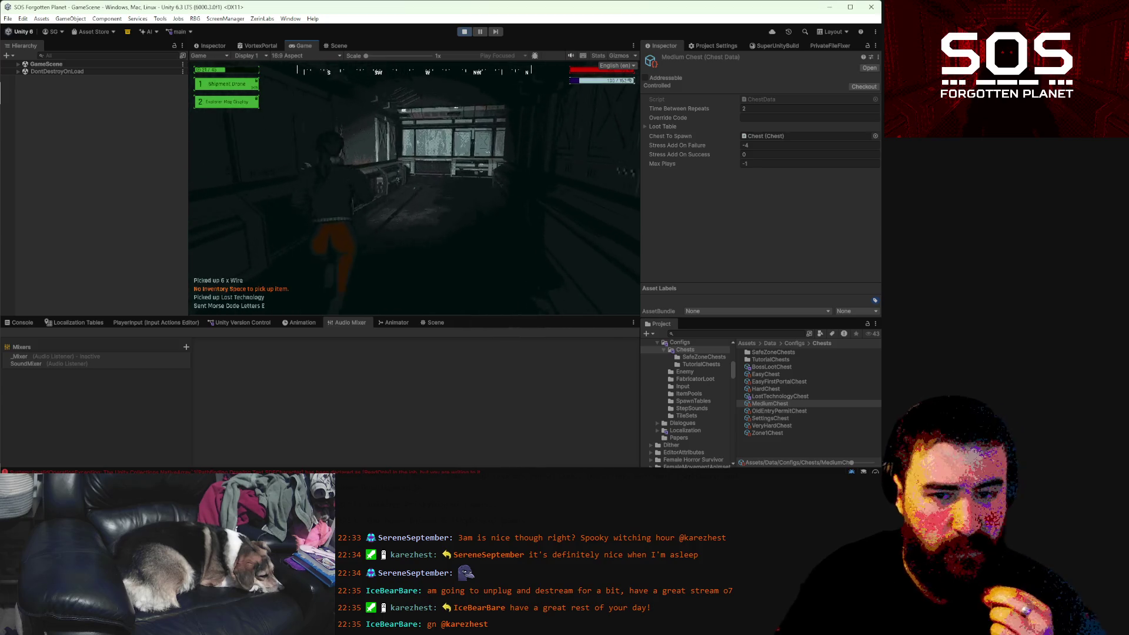
pyautogui.press('w')
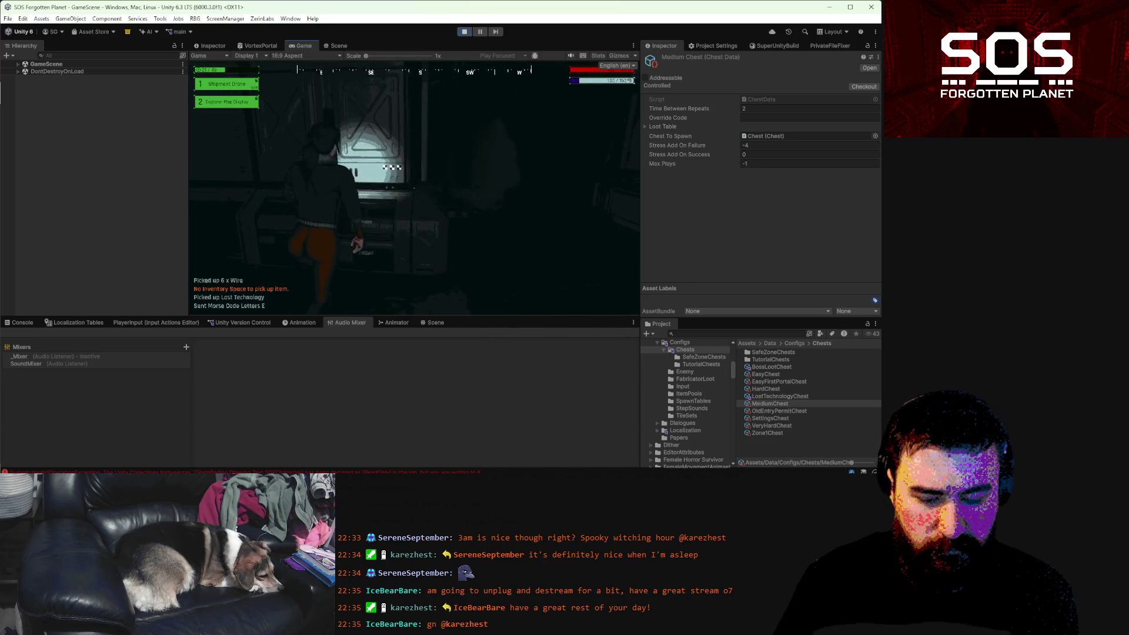
# - Check the Zone 4 map, walk up to the window console, then turn back toward the corridor
pyautogui.press('m')
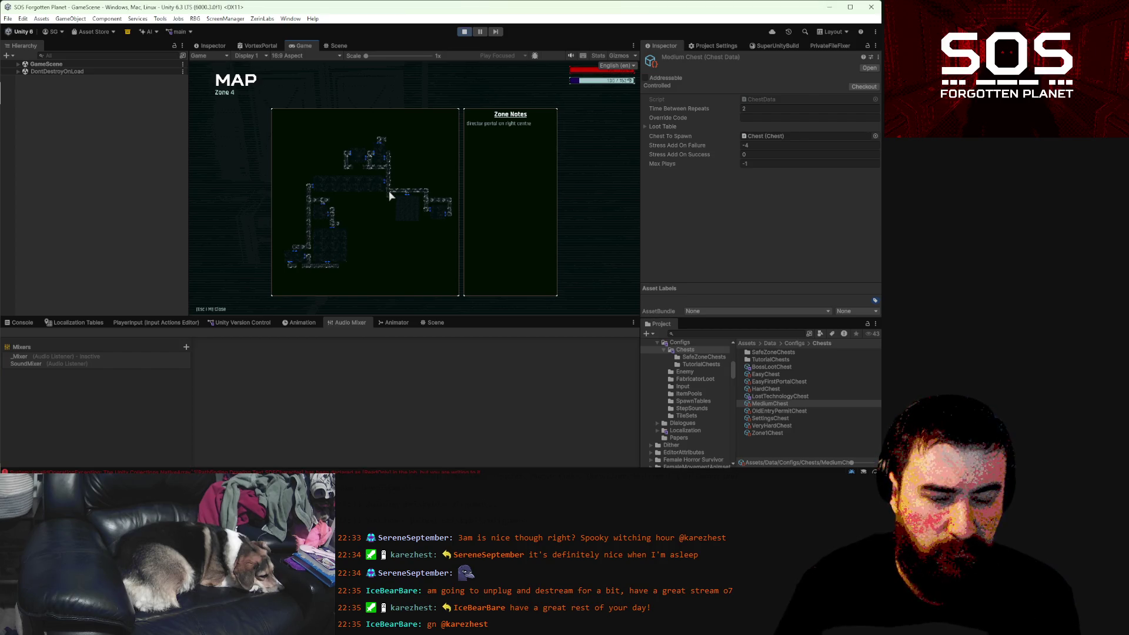
pyautogui.press('m')
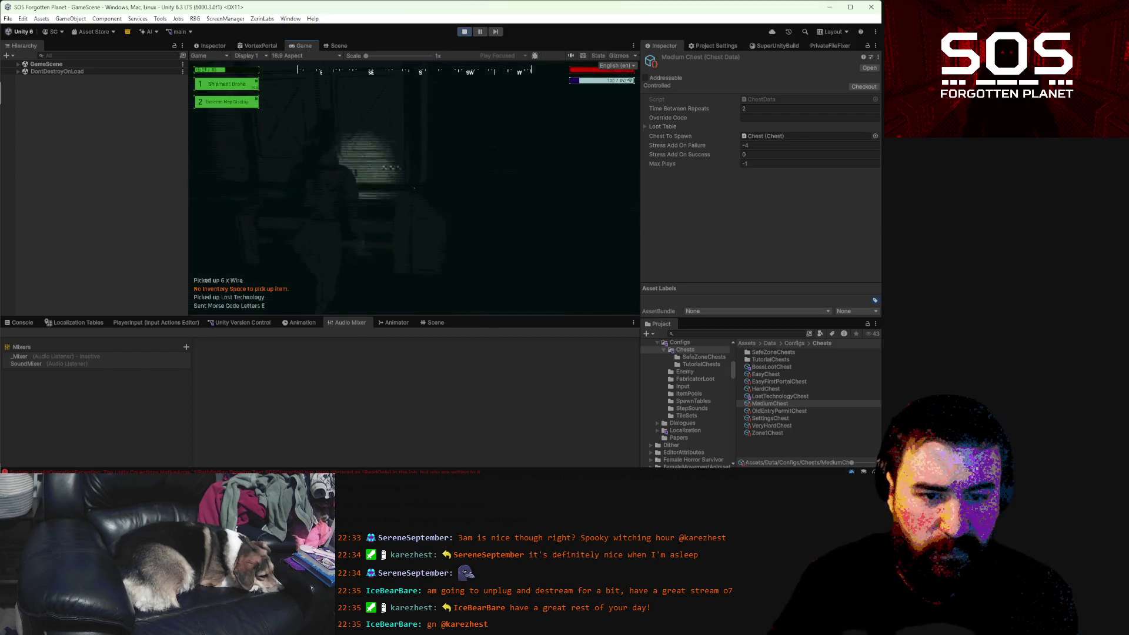
pyautogui.press('w')
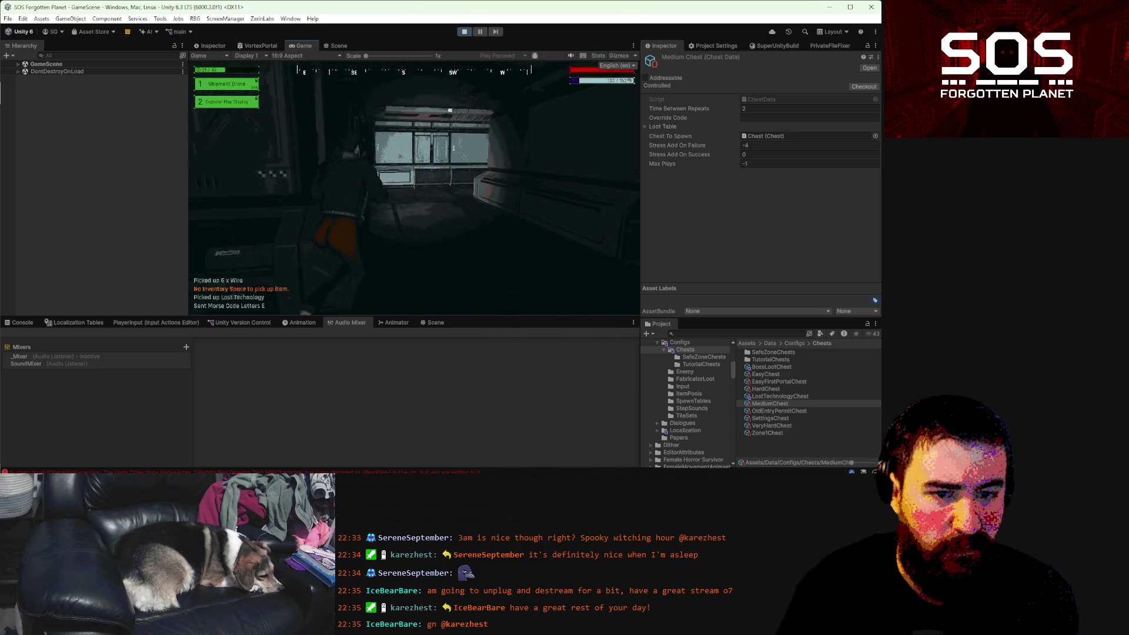
pyautogui.press('s')
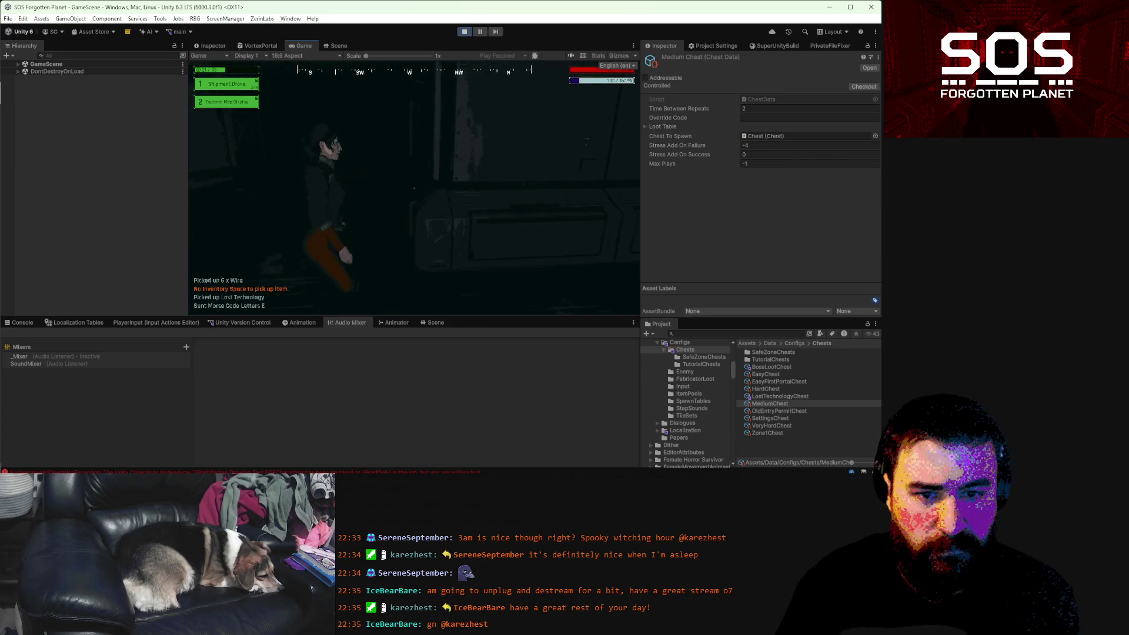
pyautogui.press('m')
pyautogui.press('m')
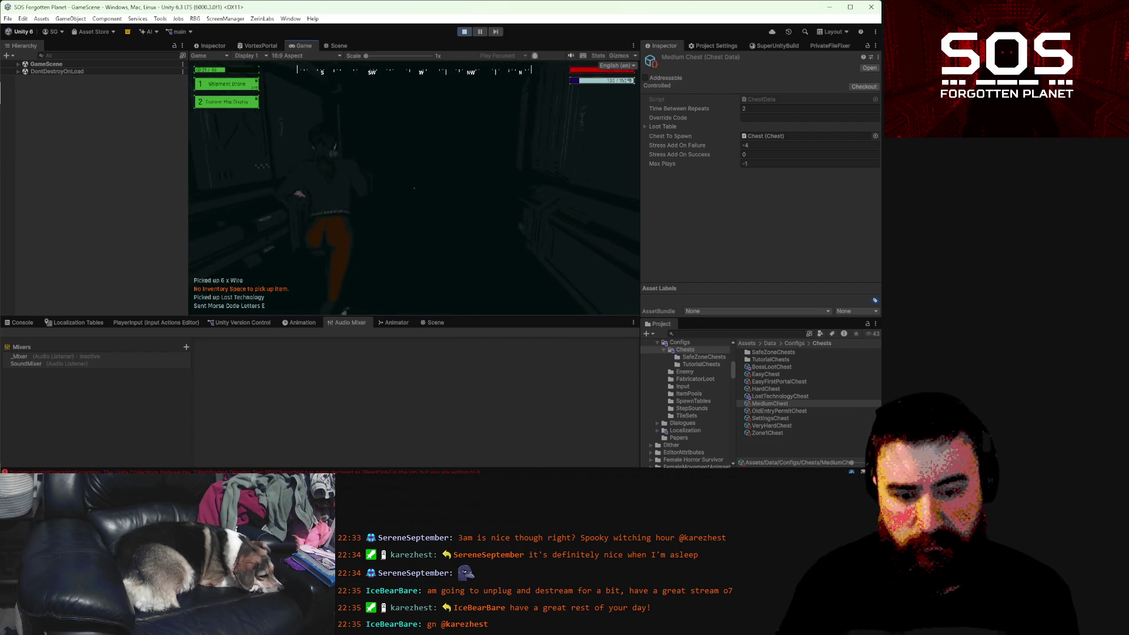
pyautogui.press('m')
pyautogui.press('m')
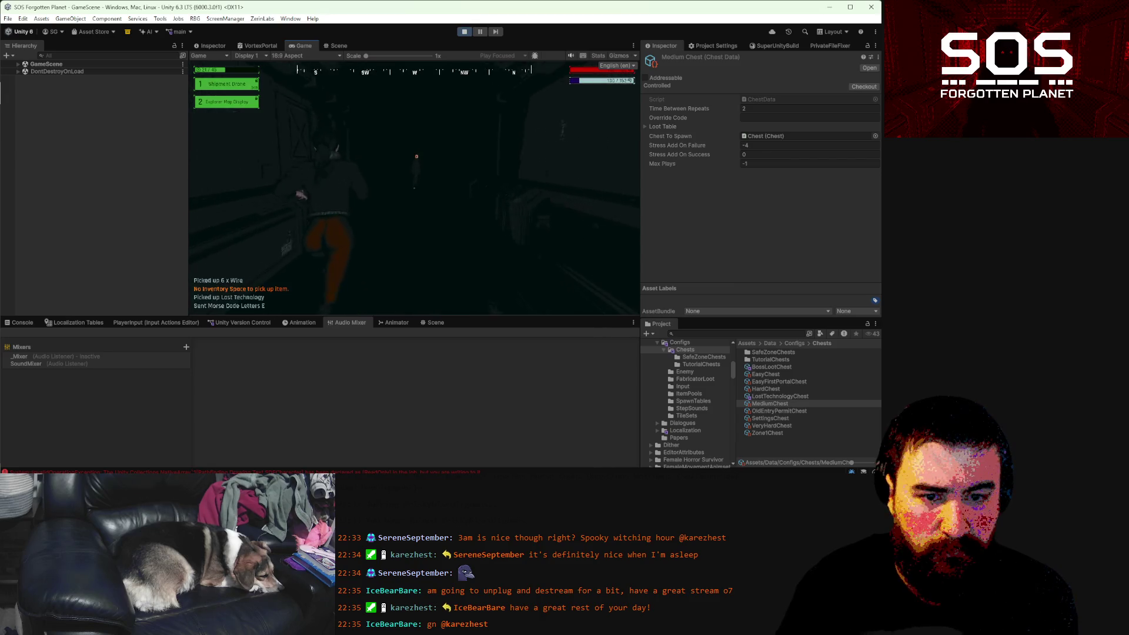
# - Head for the lit doorway and corridor, glancing at the Zone 4 map several more times
pyautogui.press('m')
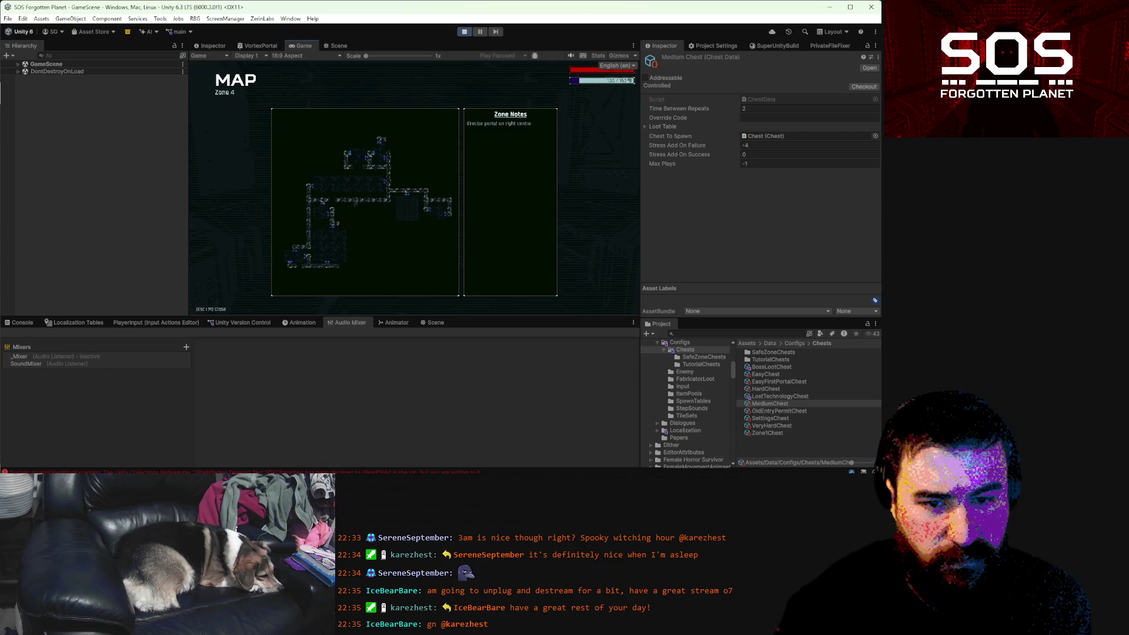
pyautogui.press('m')
pyautogui.press('e')
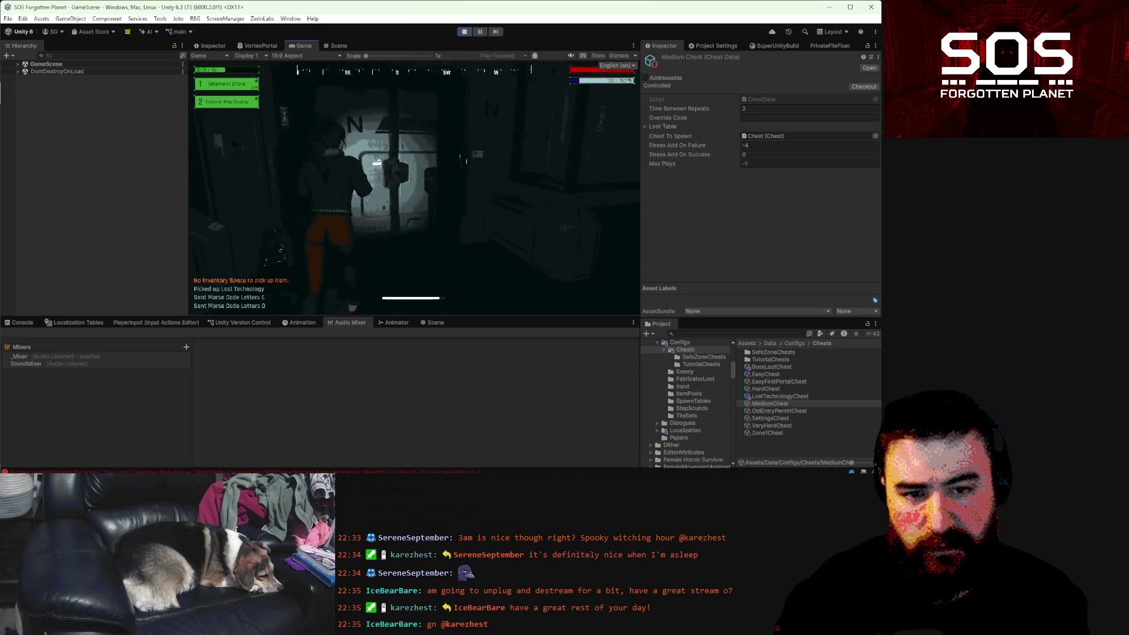
pyautogui.press('m')
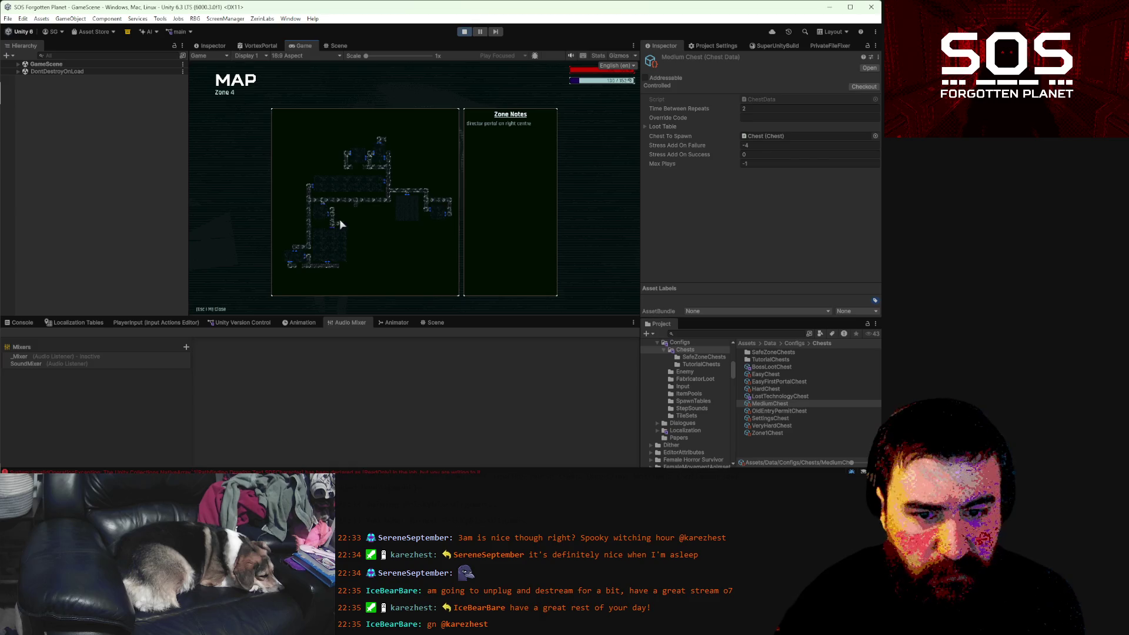
pyautogui.press('m')
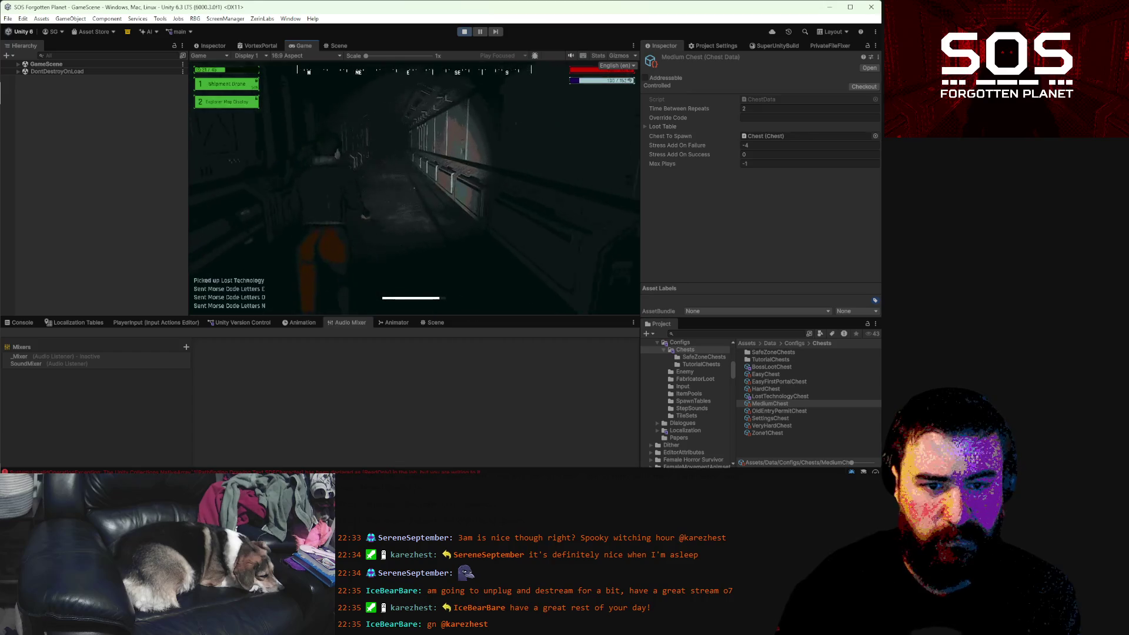
pyautogui.press('m')
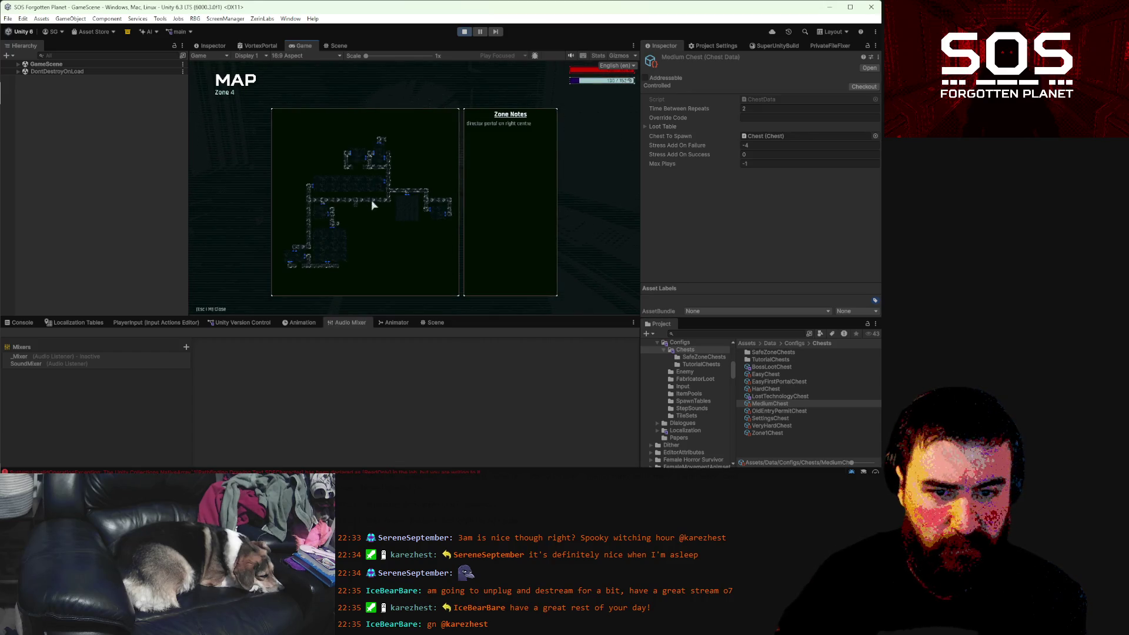
pyautogui.press('m')
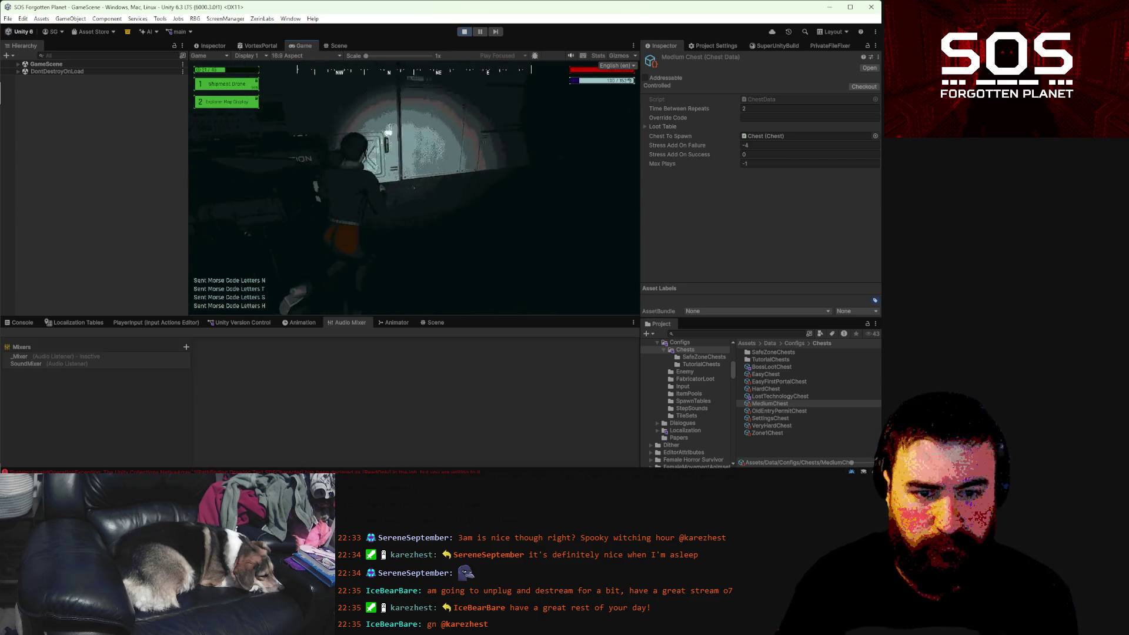
# - Enter 'weo' at the storage box's Morse terminal to begin the opening code
pyautogui.write('w')
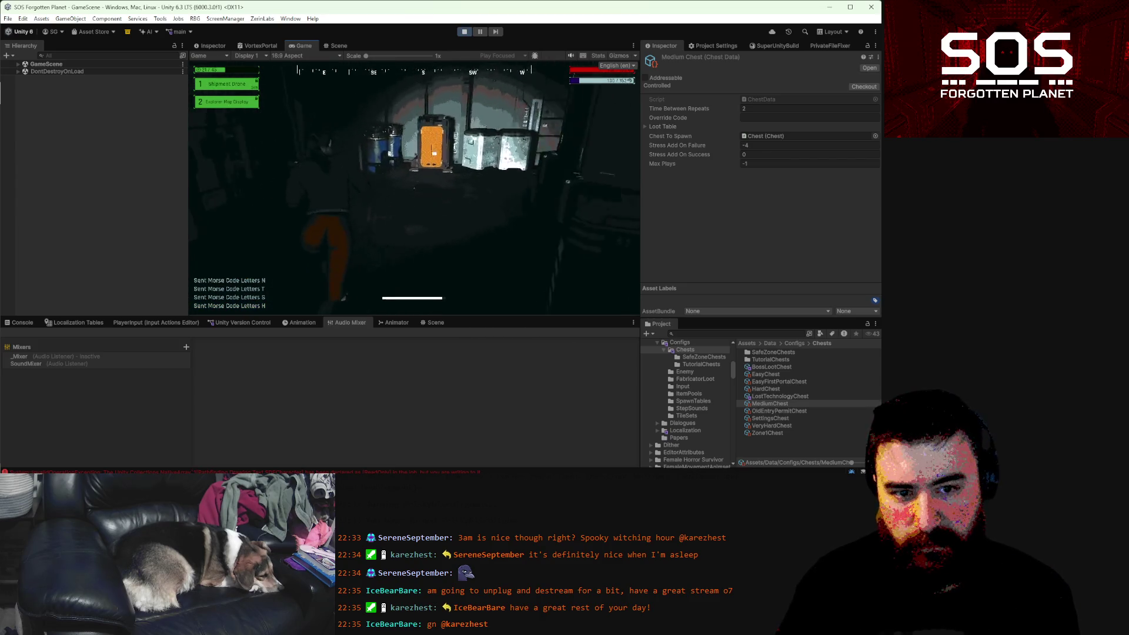
pyautogui.write('eo')
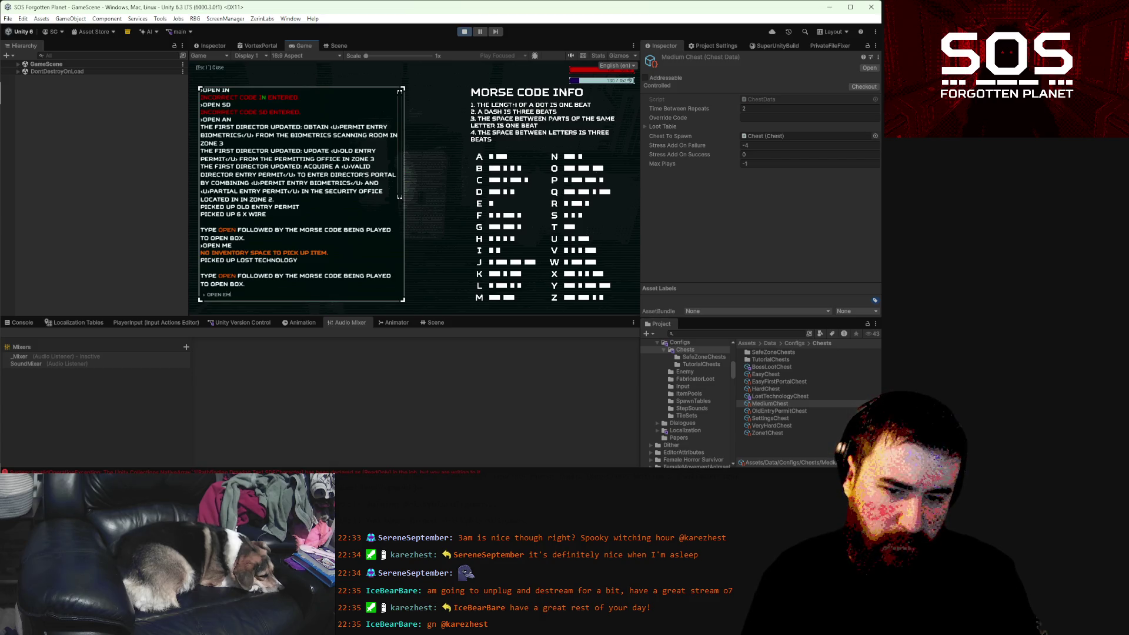
# - Eat the Pilgrim Polygonal Waffers from the inventory, then walk to the door marked N
pyautogui.press('Escape')
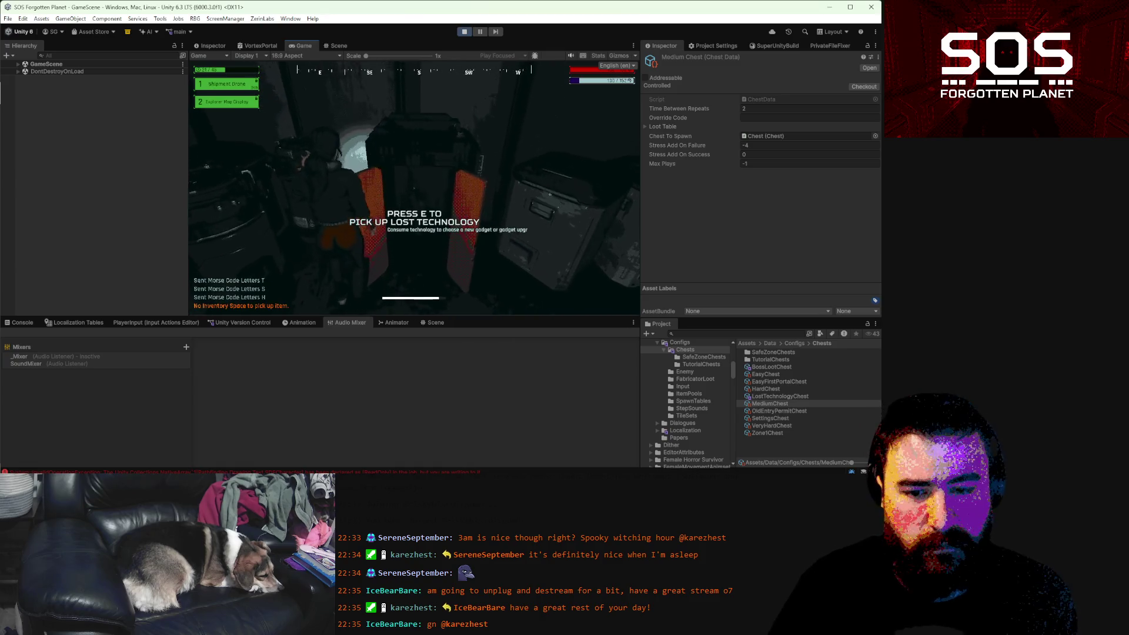
pyautogui.press('Tab')
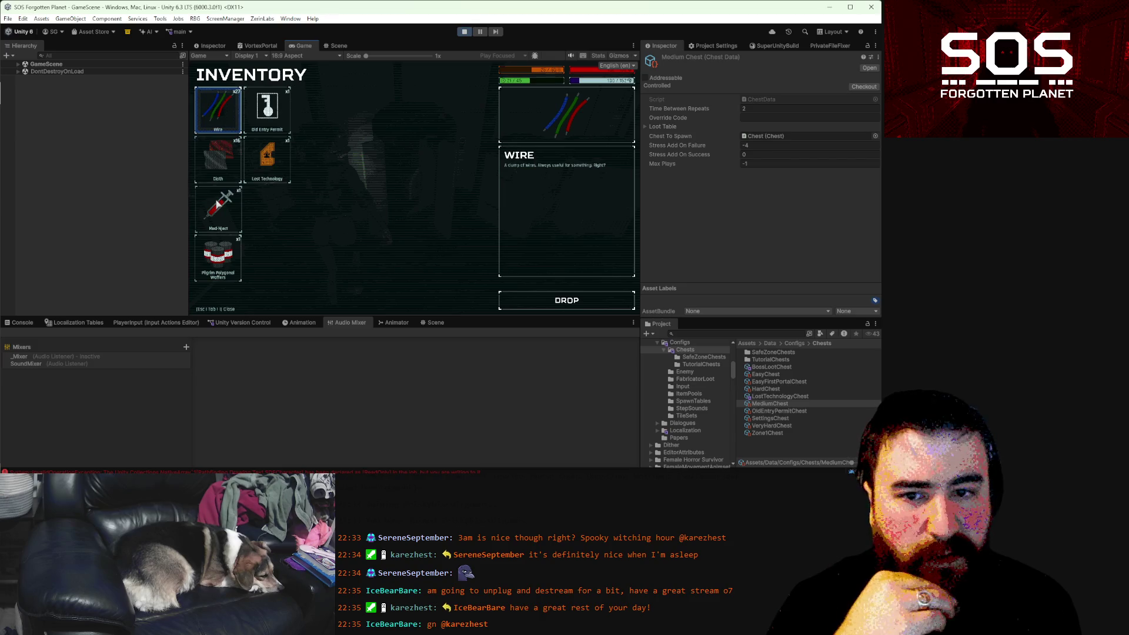
pyautogui.click(214, 253)
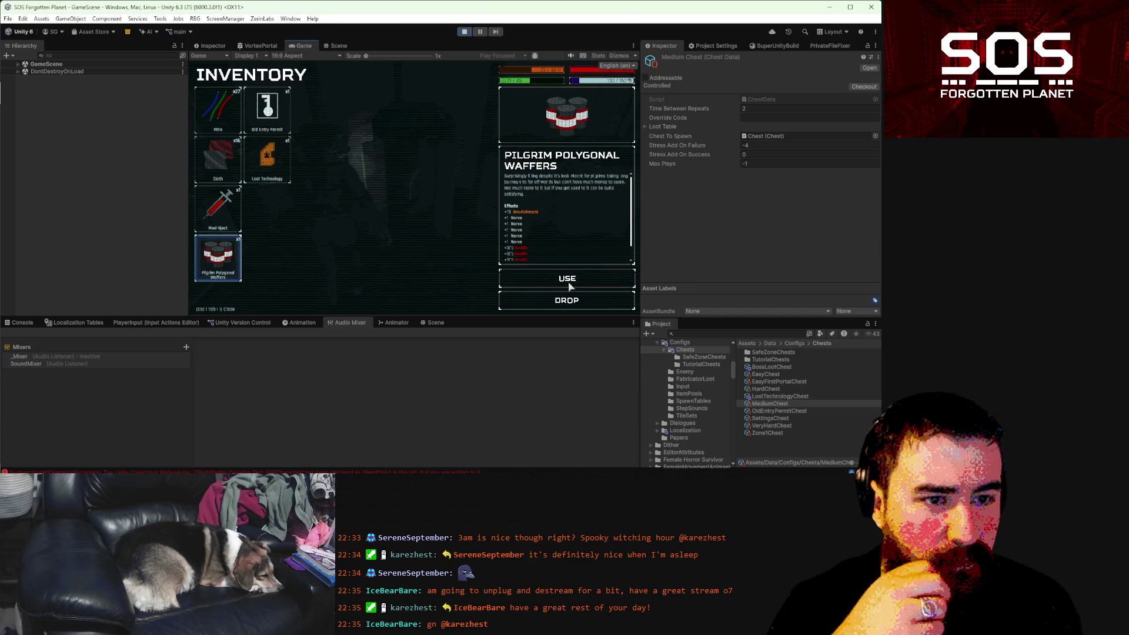
pyautogui.click(567, 281)
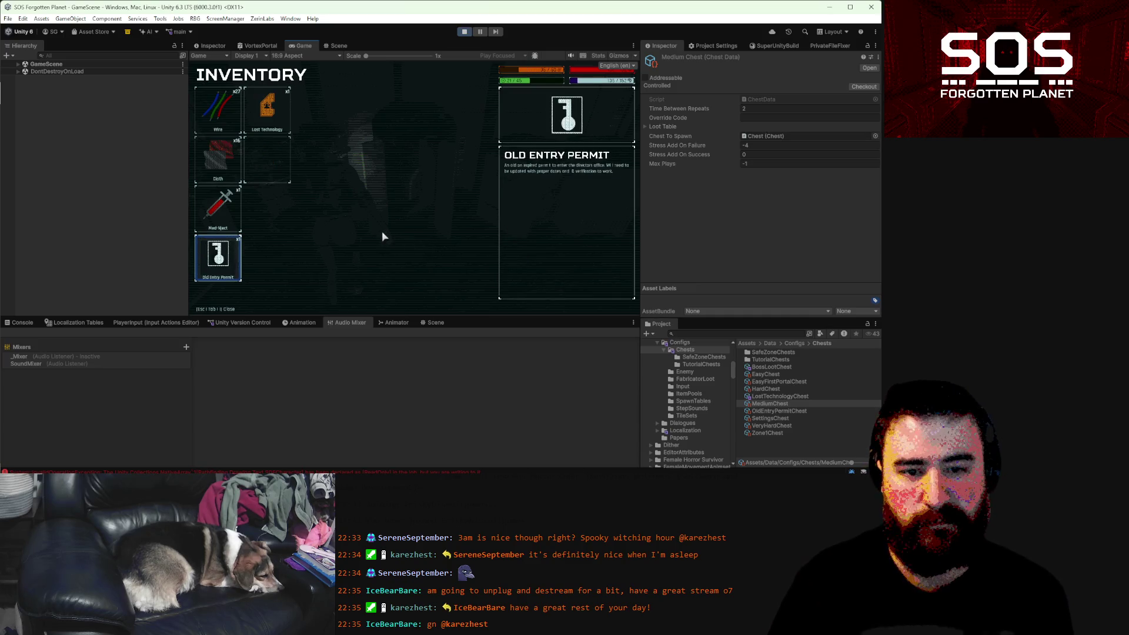
pyautogui.press('Tab')
pyautogui.press('w')
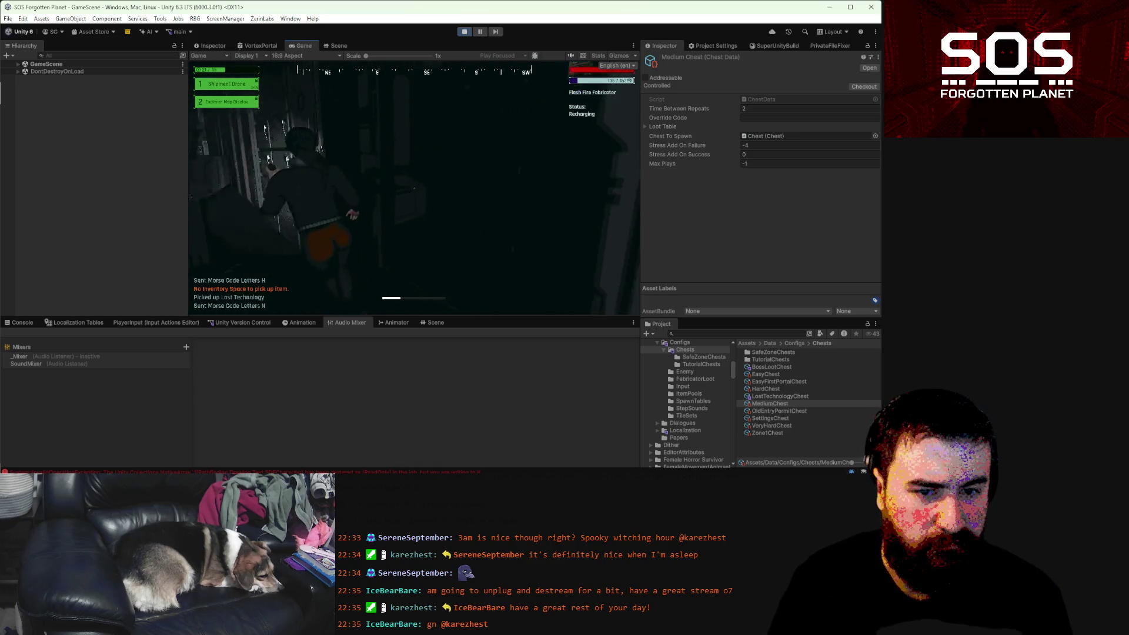
pyautogui.press('m')
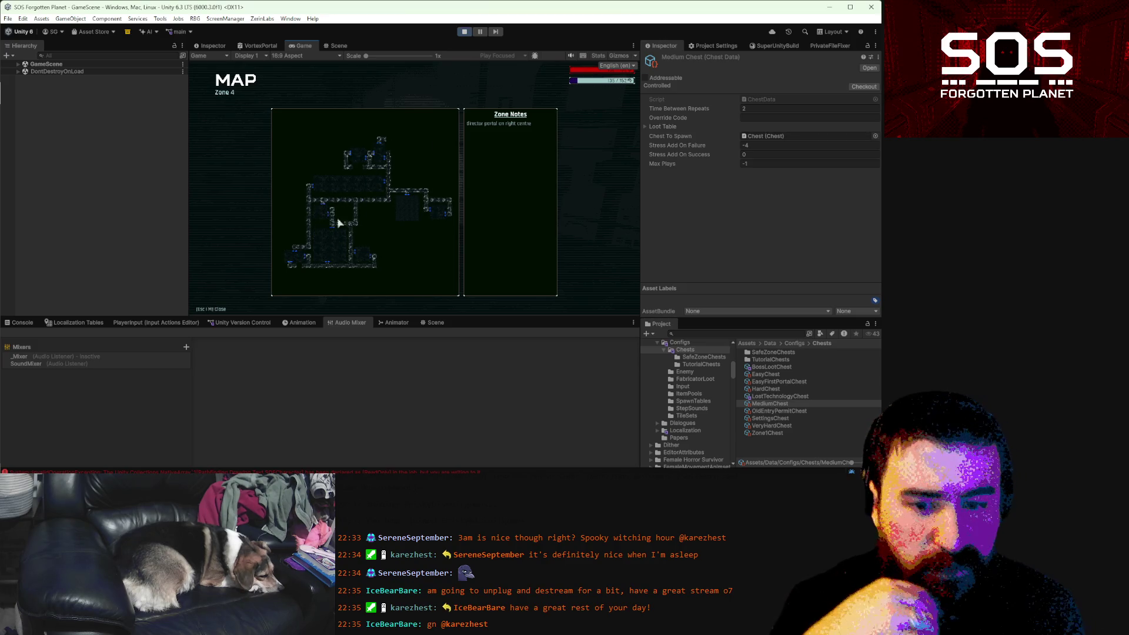
# - Walk through the corridor door, dark room and lit corridor to the next orange code panel
pyautogui.press('m')
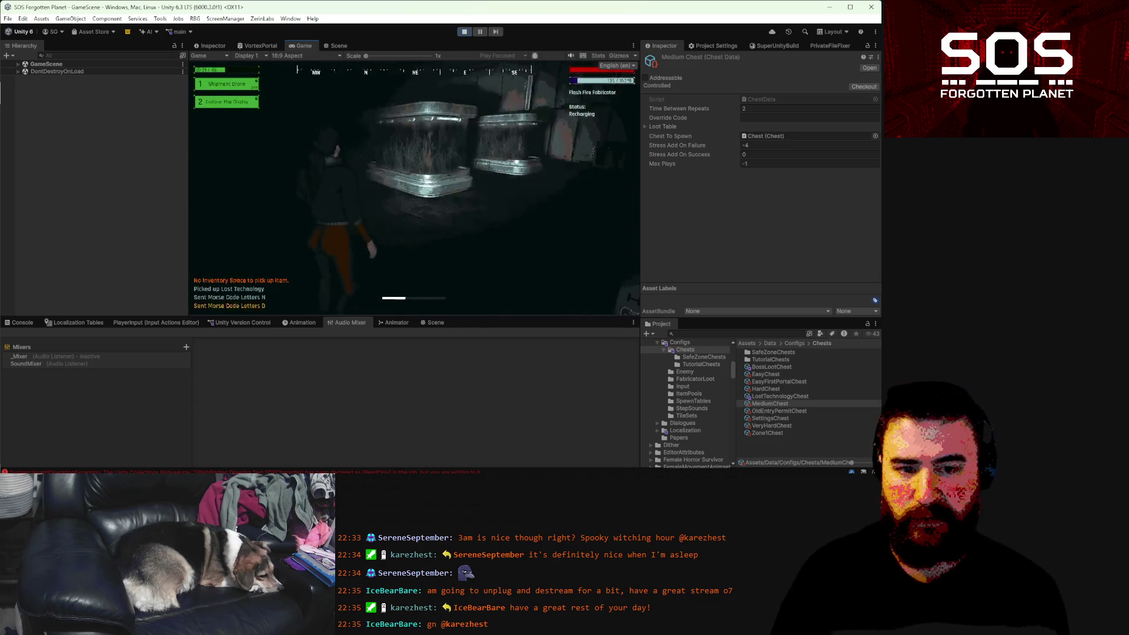
pyautogui.press('w')
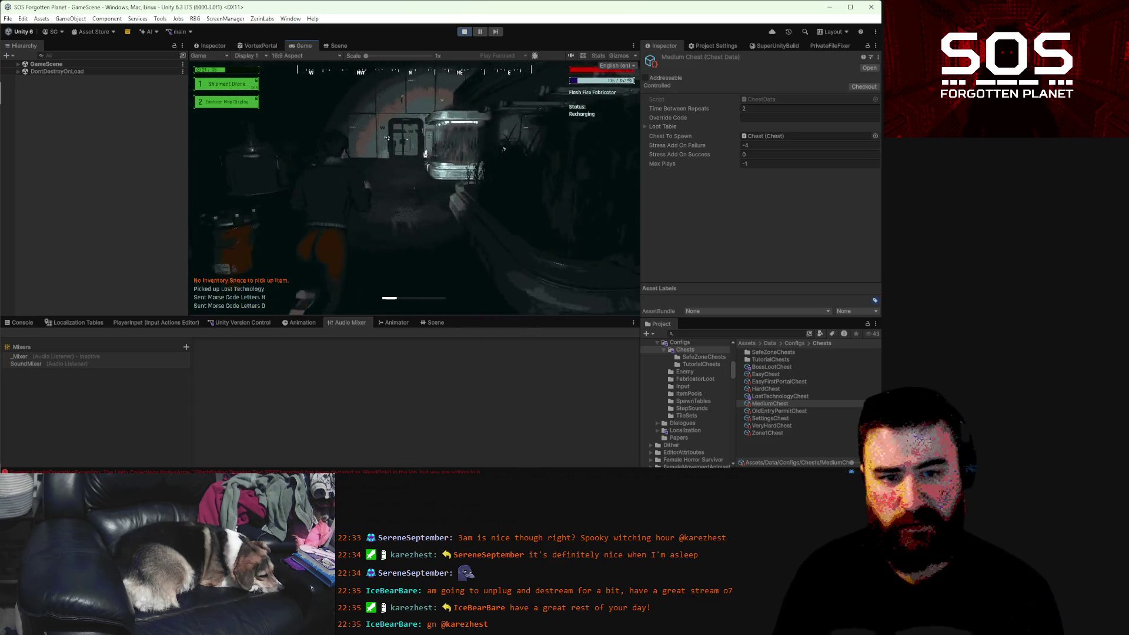
pyautogui.press('w')
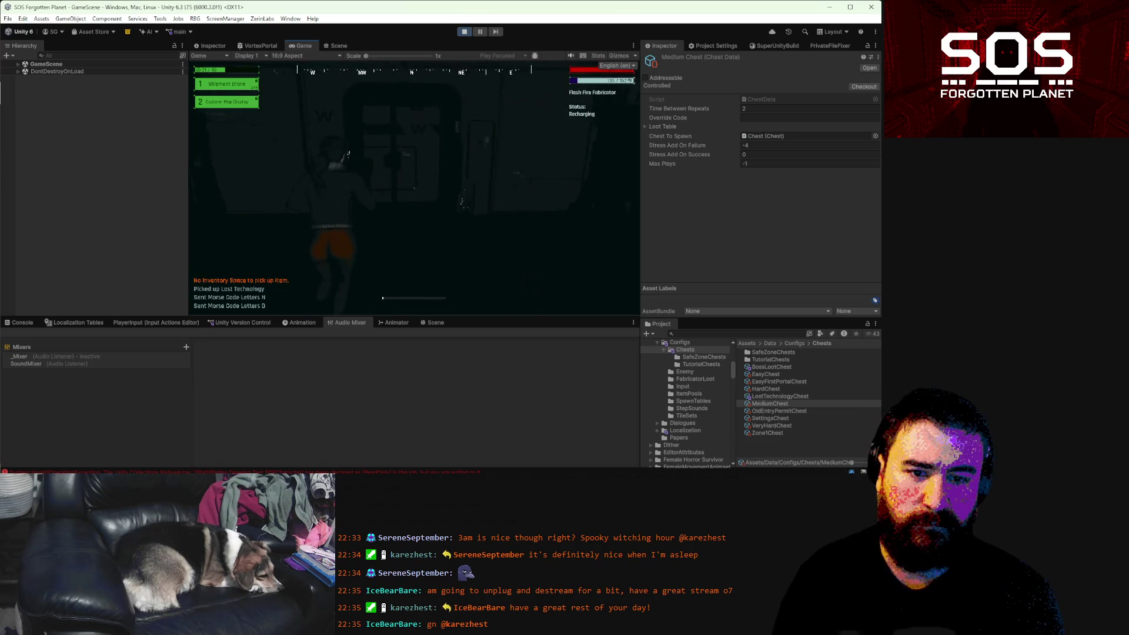
pyautogui.press('w')
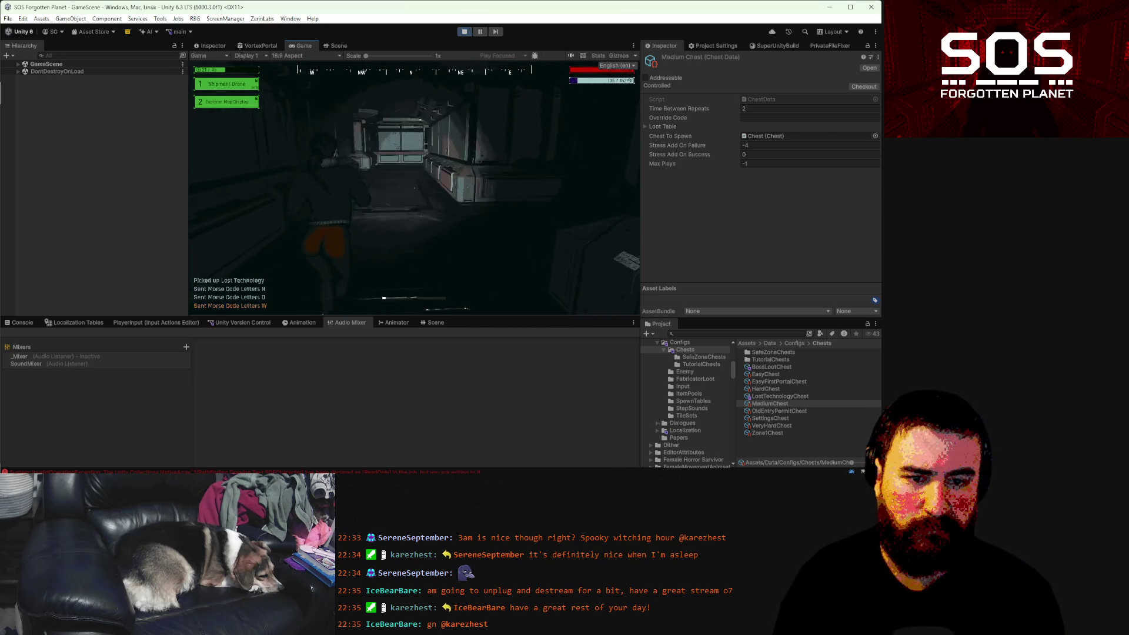
pyautogui.press('w')
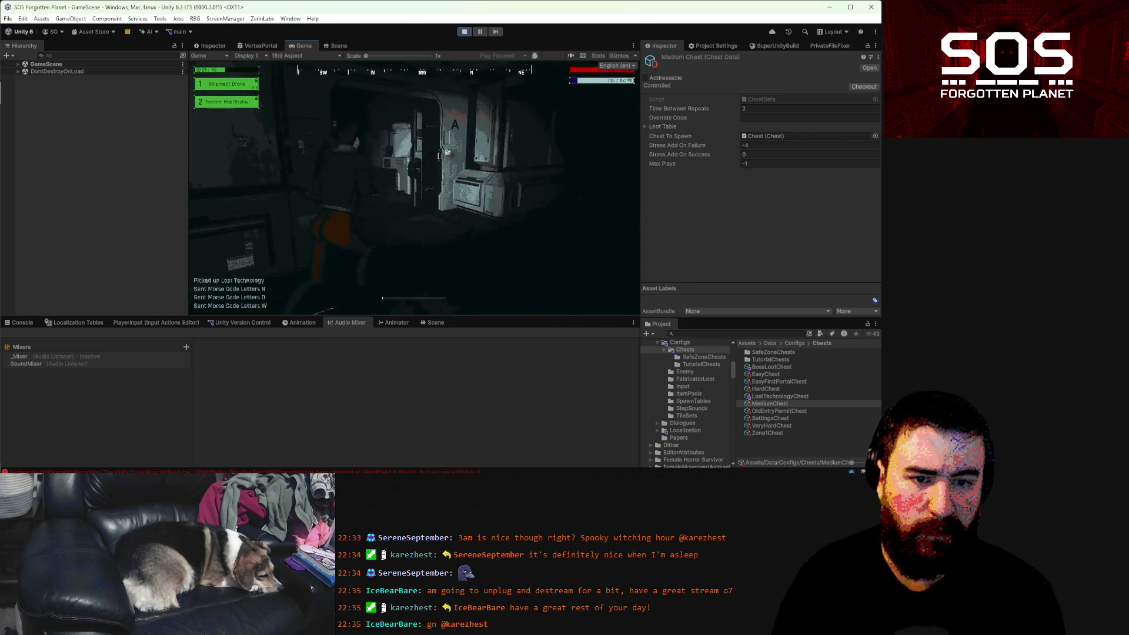
pyautogui.press('w')
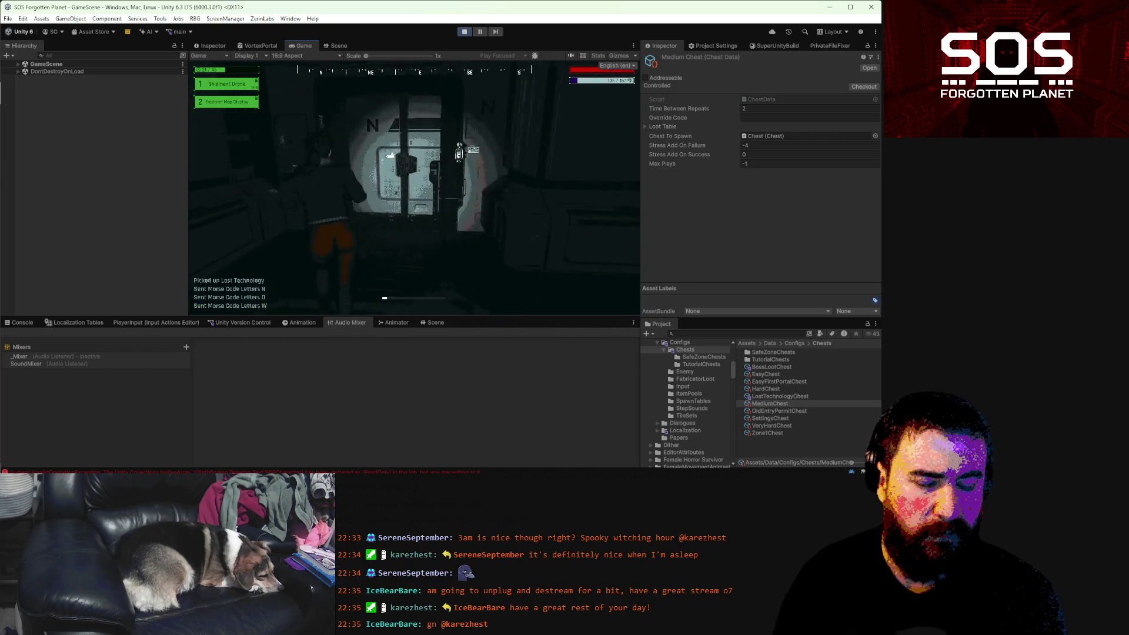
pyautogui.press('w')
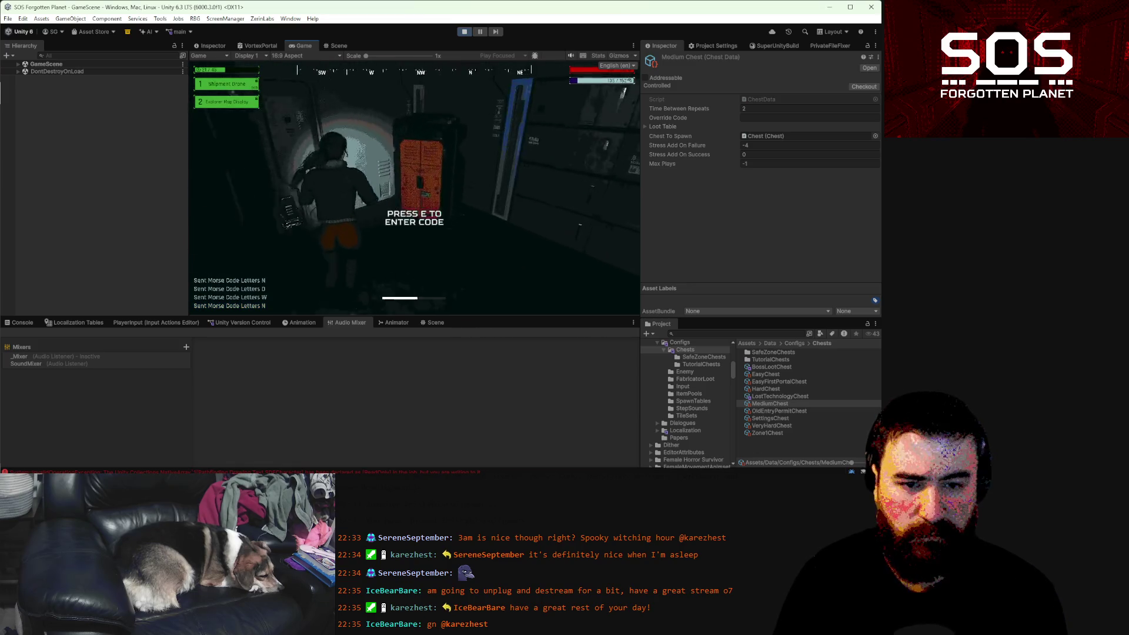
# - Enter a code at the box's Morse terminal, then check the inventory's two Lost Technology items
pyautogui.press('e')
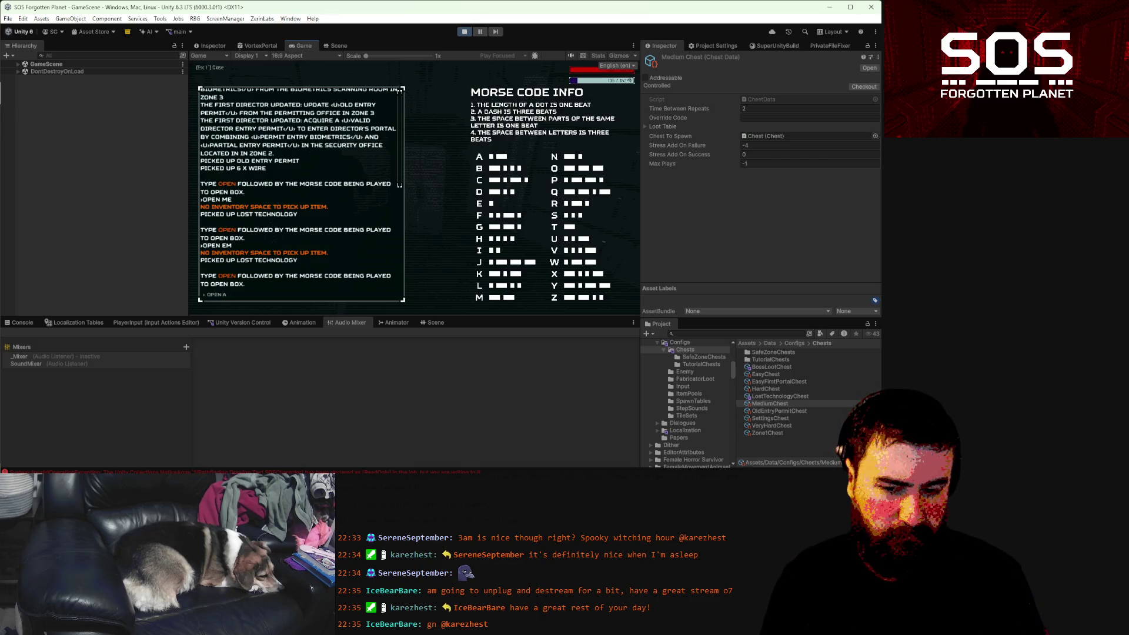
pyautogui.press('Escape')
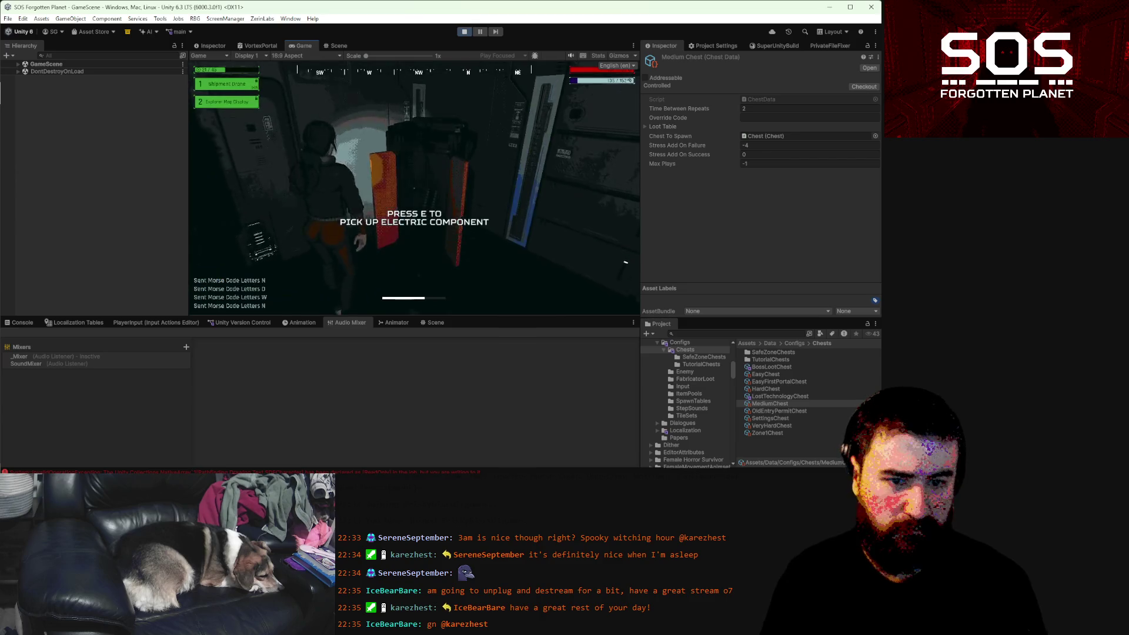
pyautogui.press('Tab')
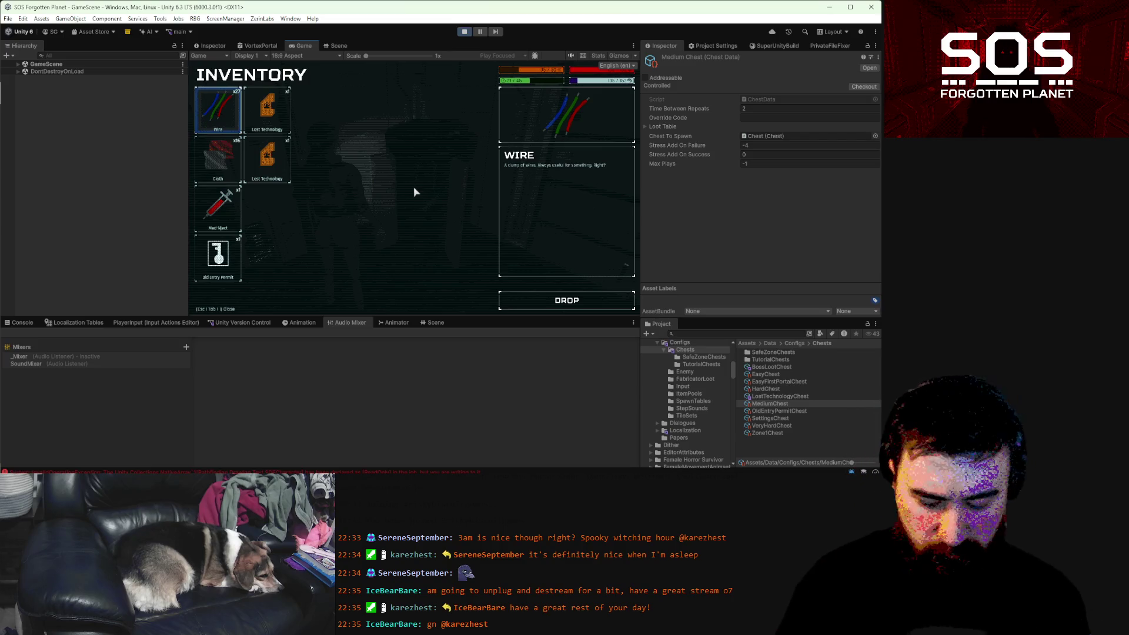
# - Add the Zone 4 map note 'electric component to the right of start-up portal' and resume play
pyautogui.press('m')
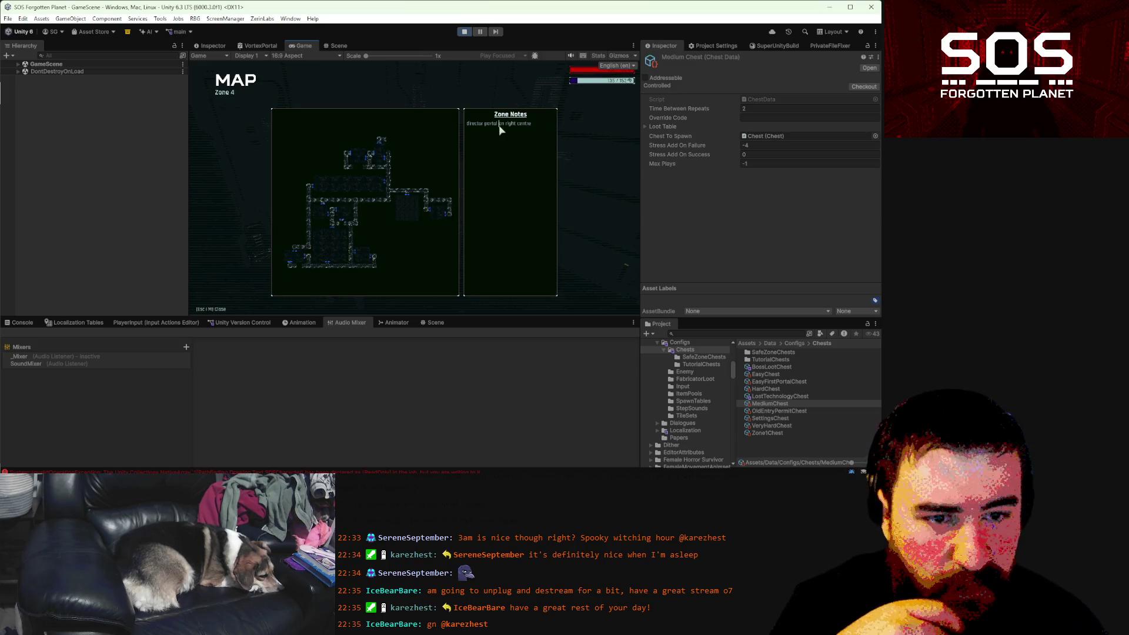
pyautogui.click(546, 131)
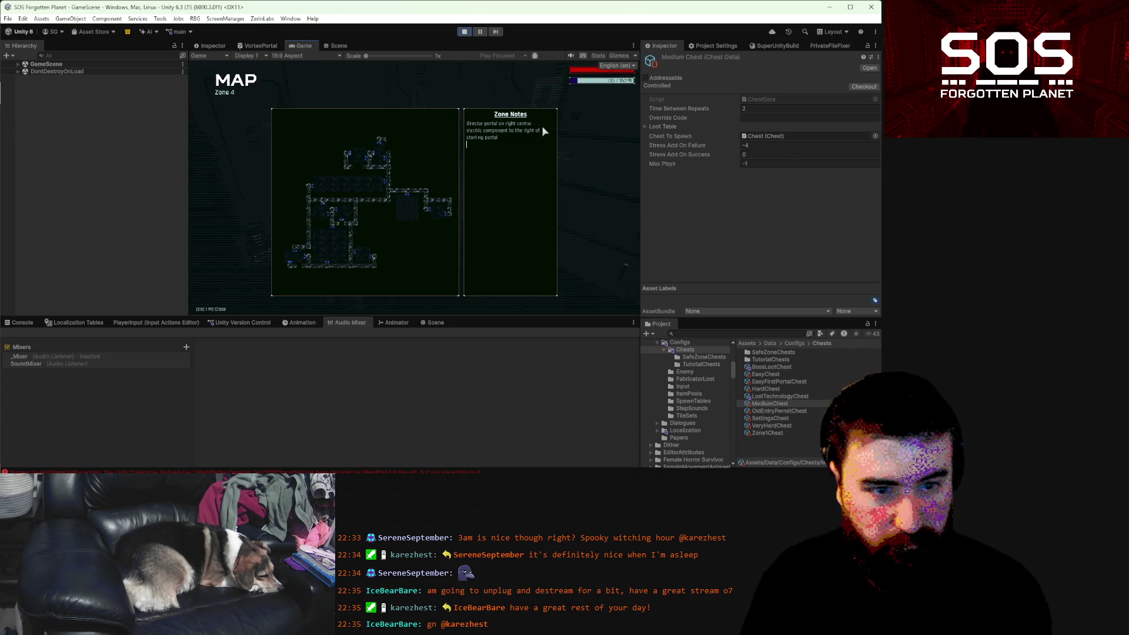
pyautogui.press('Escape')
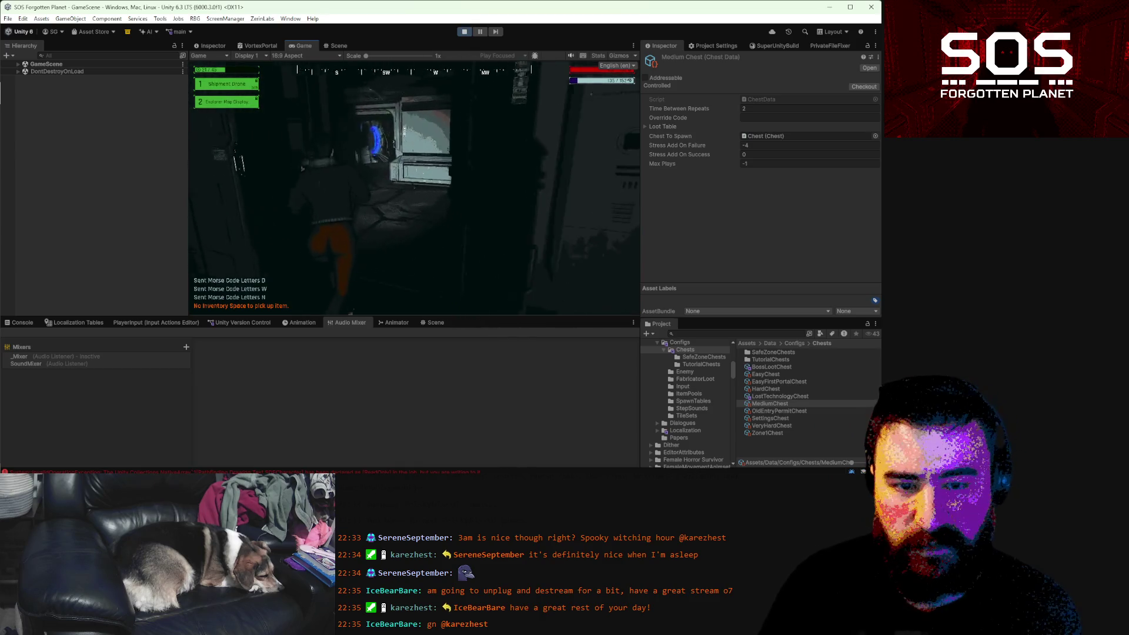
# - Check the Med-Inject details in the inventory, pick up the Electric Component, and view the Zone 4 map
pyautogui.press('e')
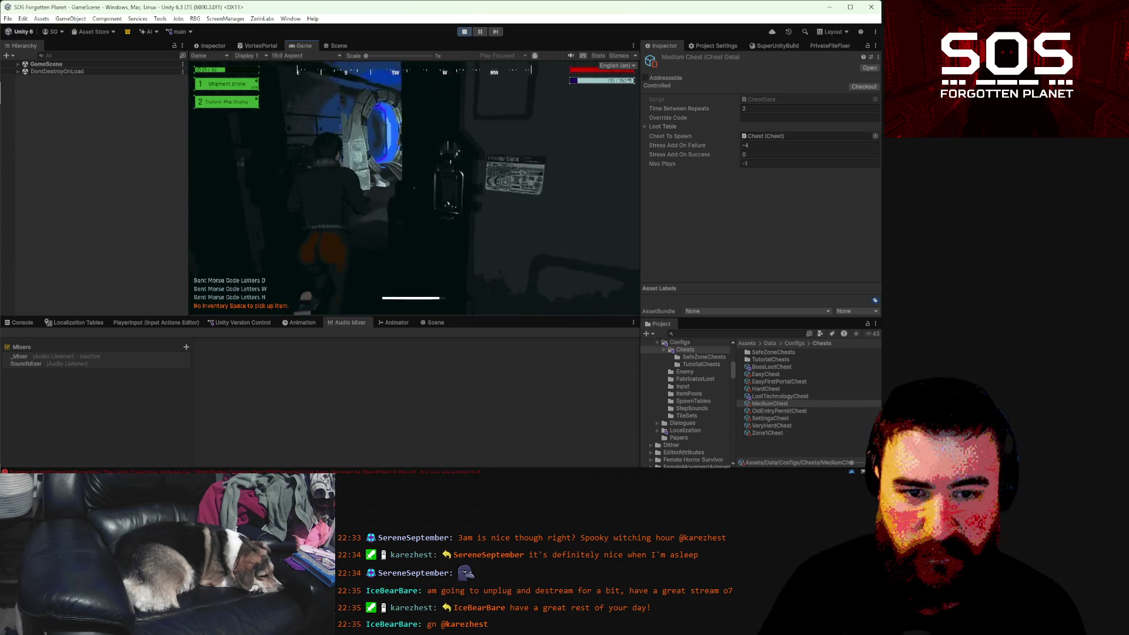
pyautogui.press('Tab')
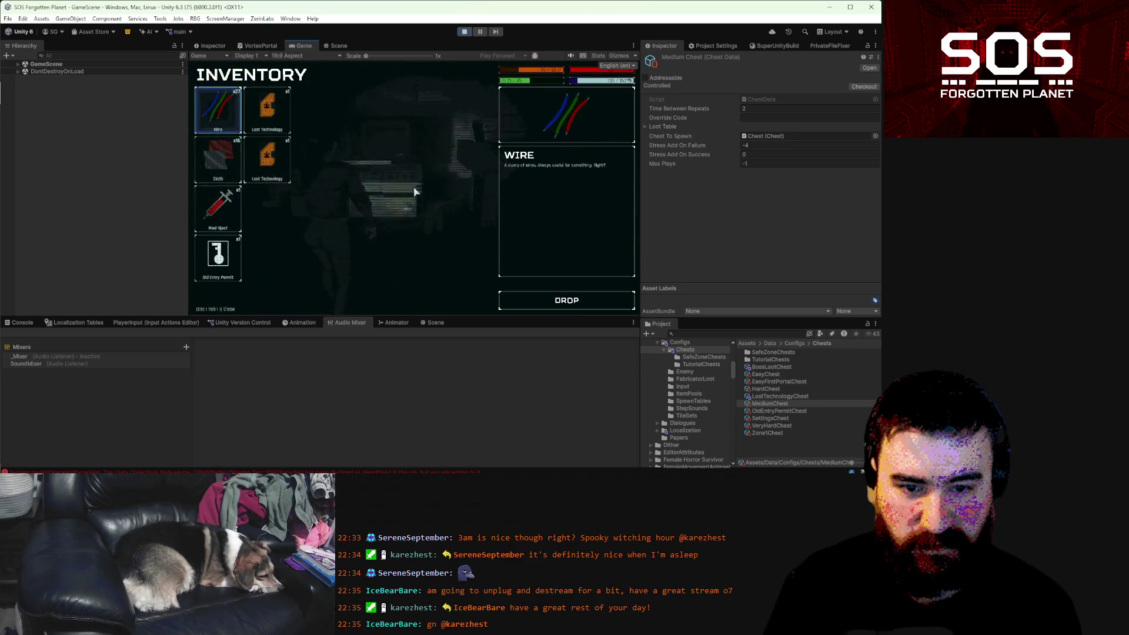
pyautogui.click(234, 202)
pyautogui.press('Tab')
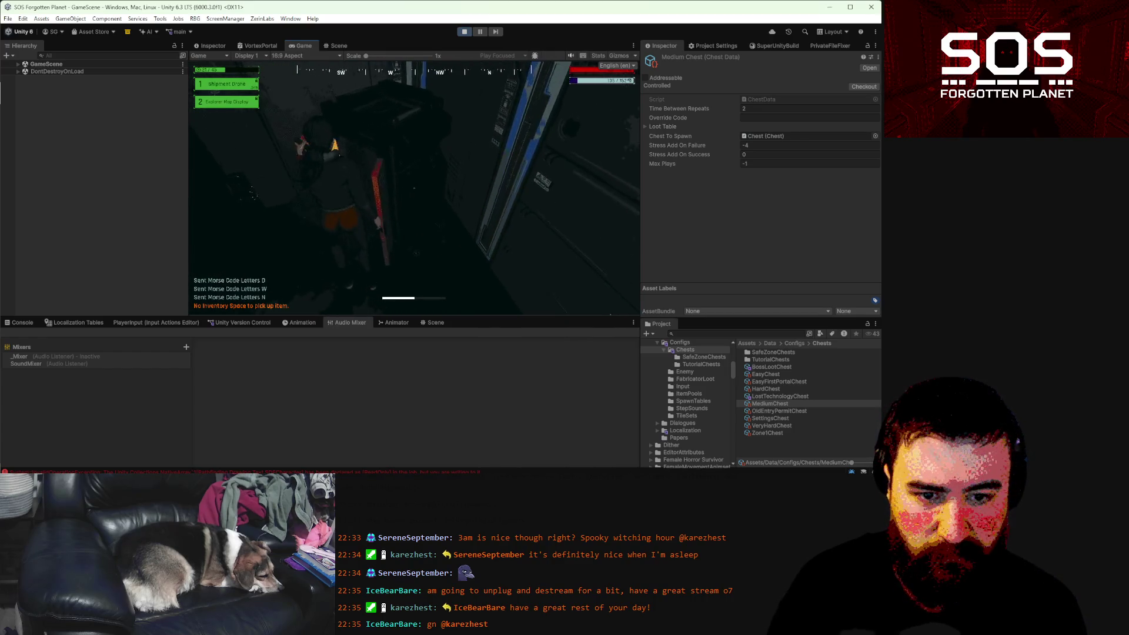
pyautogui.press('e')
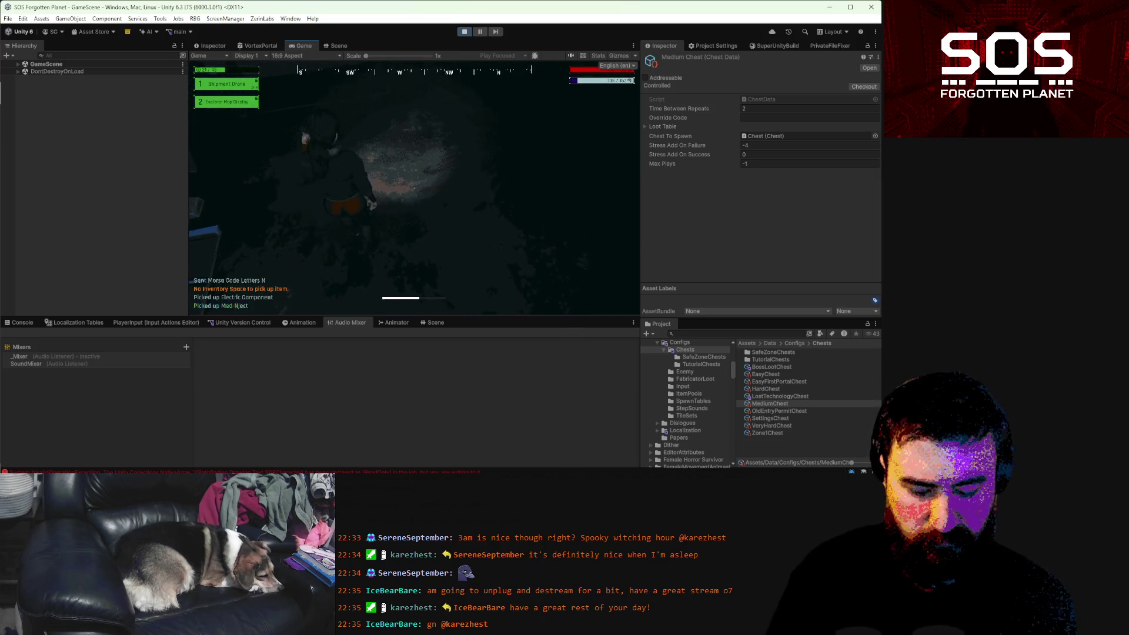
pyautogui.press('m')
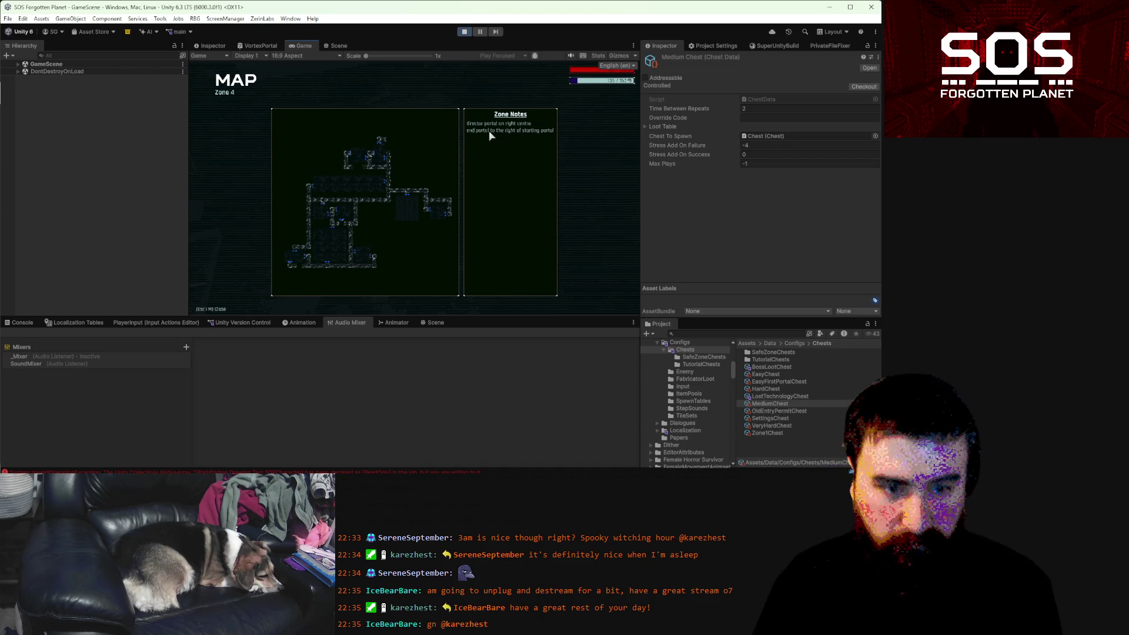
# - Take the portal to Zone 3 and open its map with empty Zone Notes
pyautogui.press('Escape')
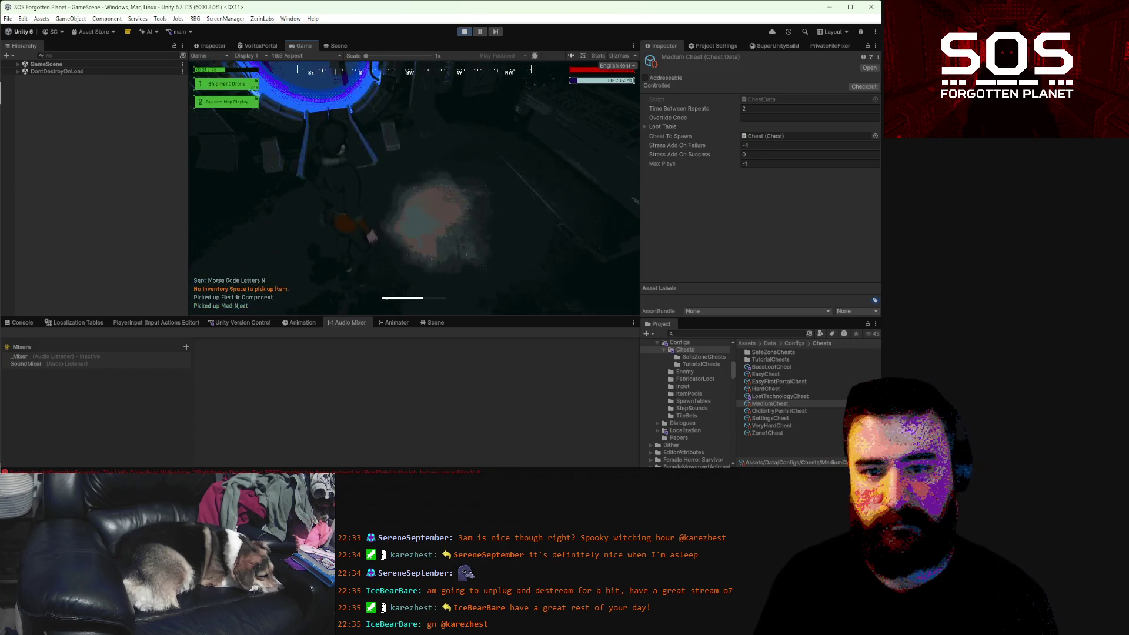
pyautogui.press('e')
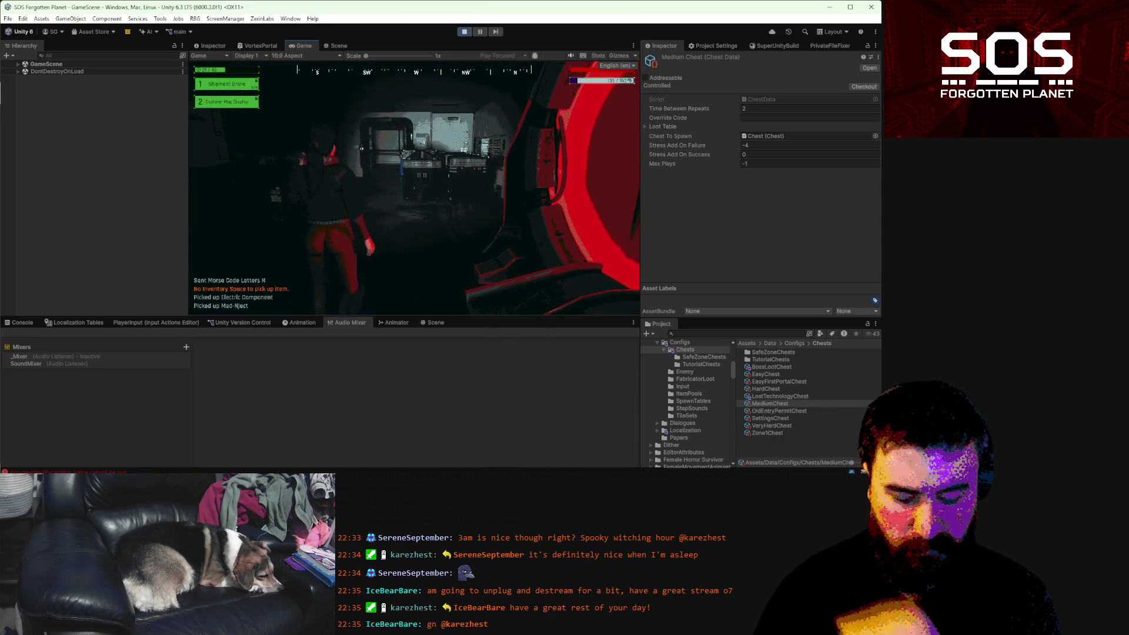
pyautogui.press('m')
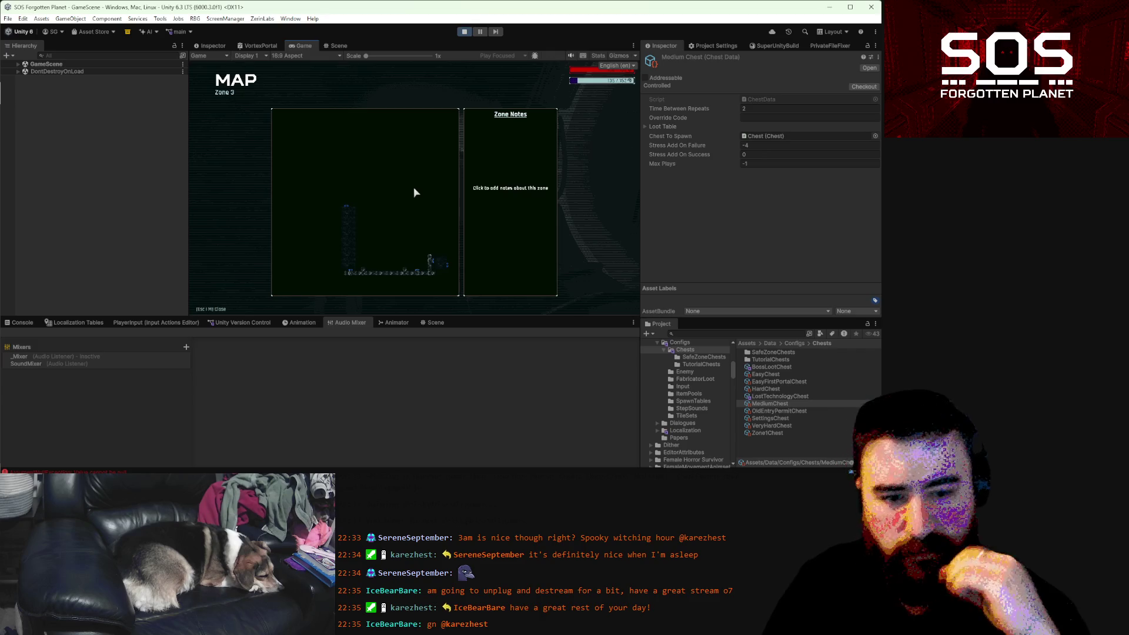
# - Run through Zone 3's dark rooms and lit corridor, then enter the green portal to the safe zone
pyautogui.press('m')
pyautogui.press('w')
pyautogui.press('w')
pyautogui.press('w')
pyautogui.press('w')
pyautogui.press('w')
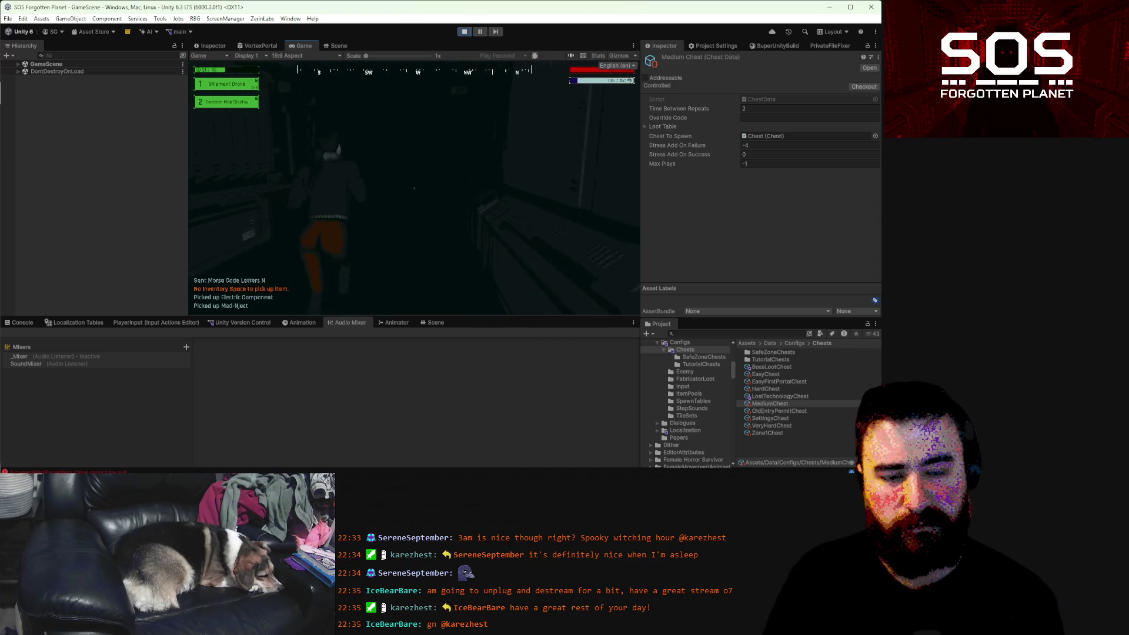
pyautogui.press('w')
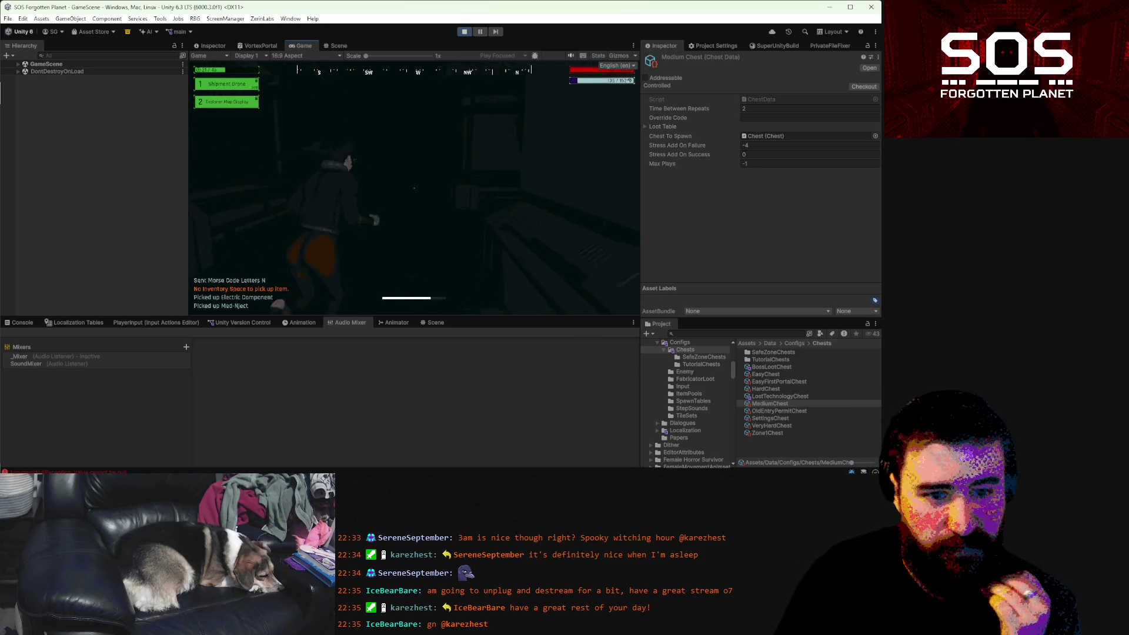
pyautogui.press('w')
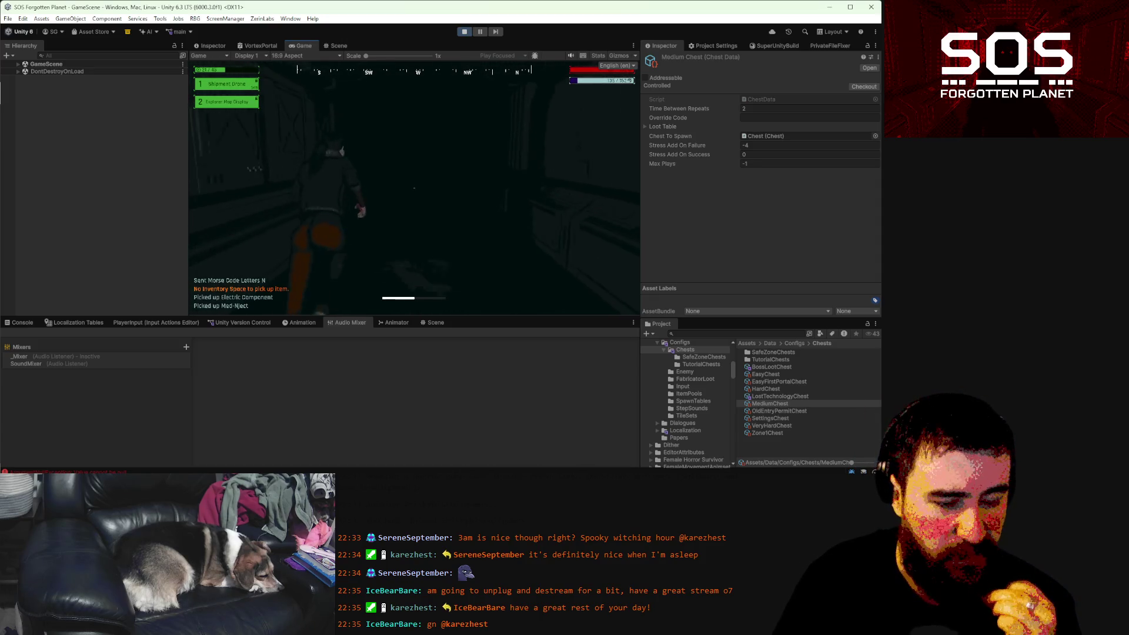
pyautogui.press('w')
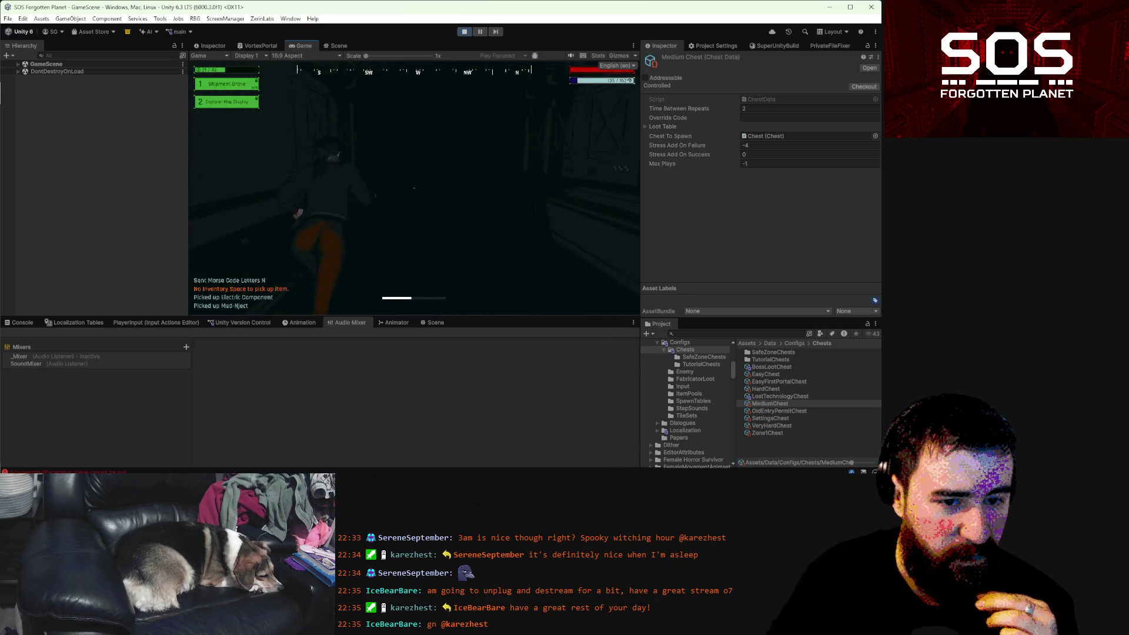
pyautogui.press('w')
pyautogui.press('w')
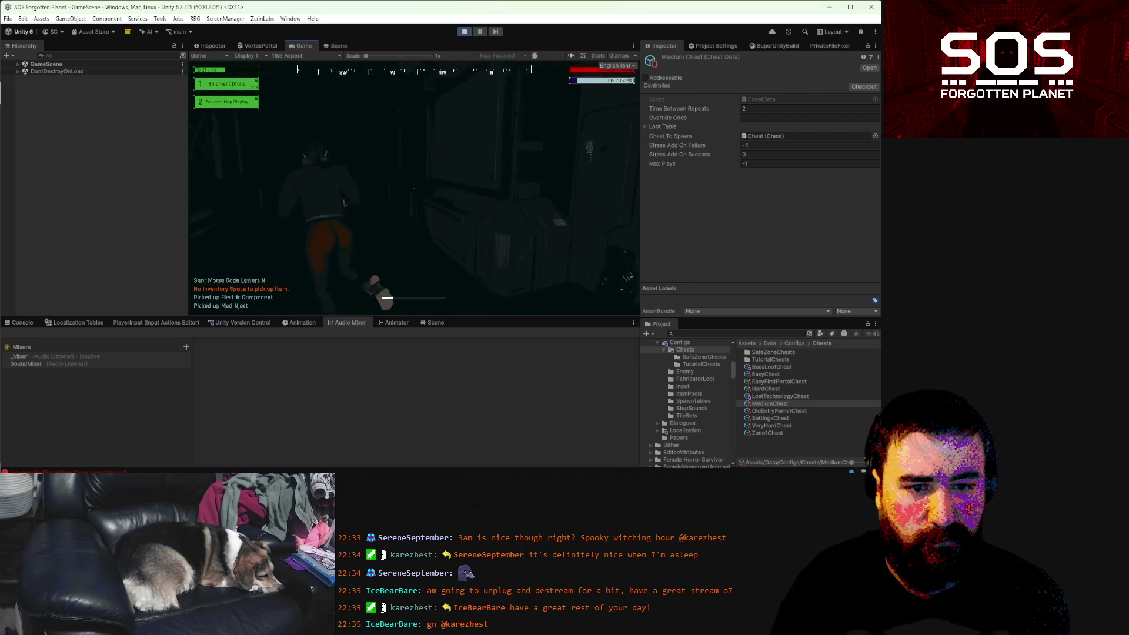
pyautogui.press('2')
pyautogui.press('2')
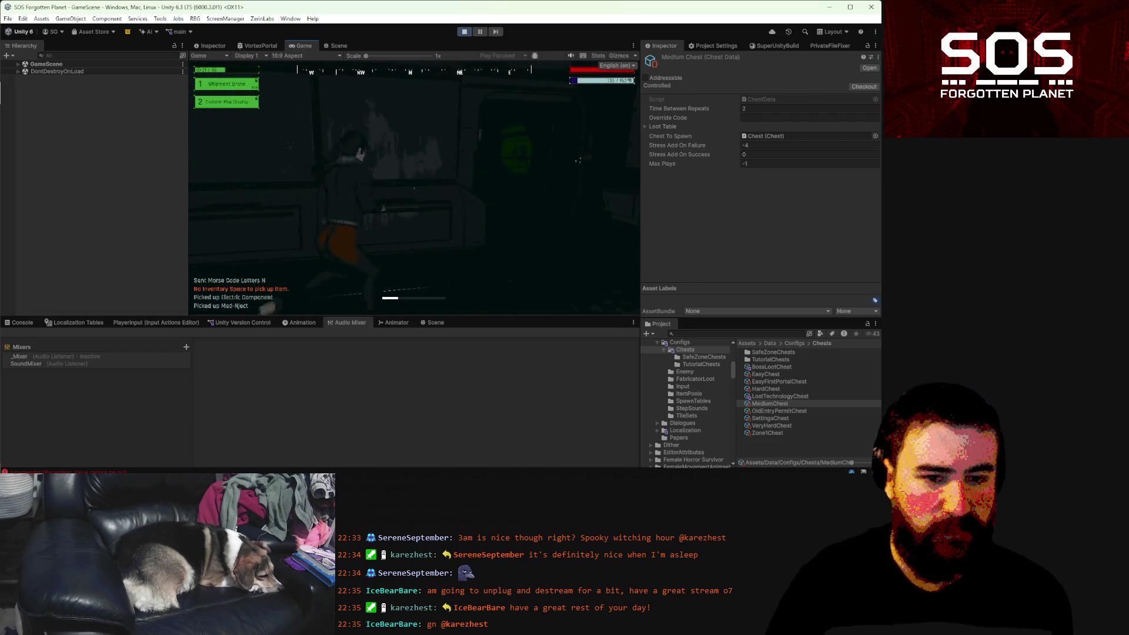
pyautogui.press('w')
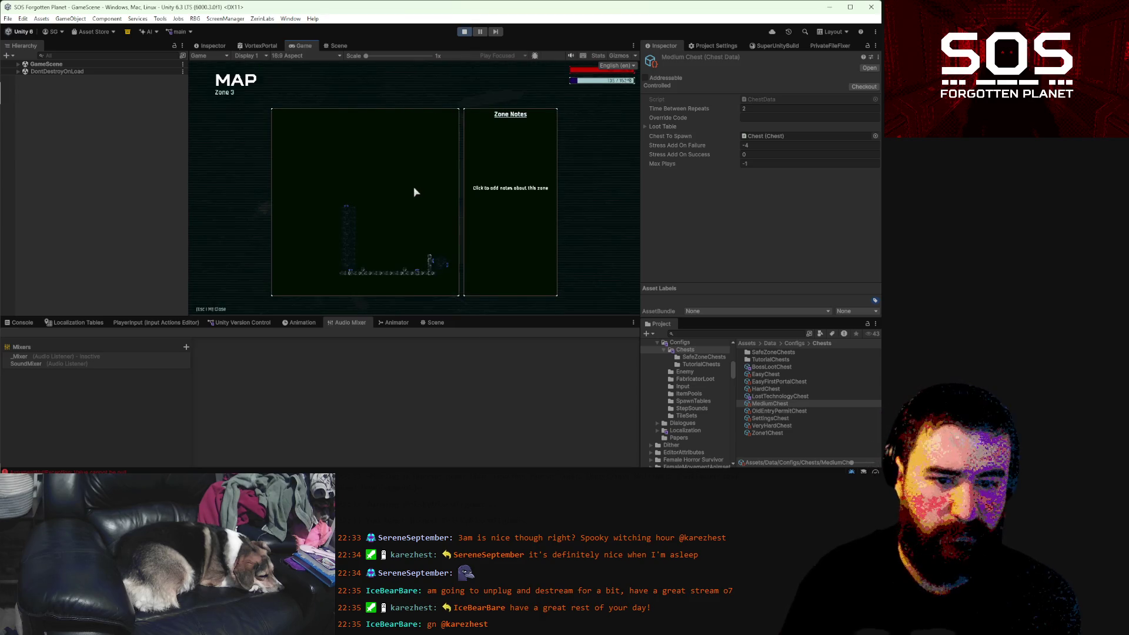
pyautogui.press('Escape')
pyautogui.press('e')
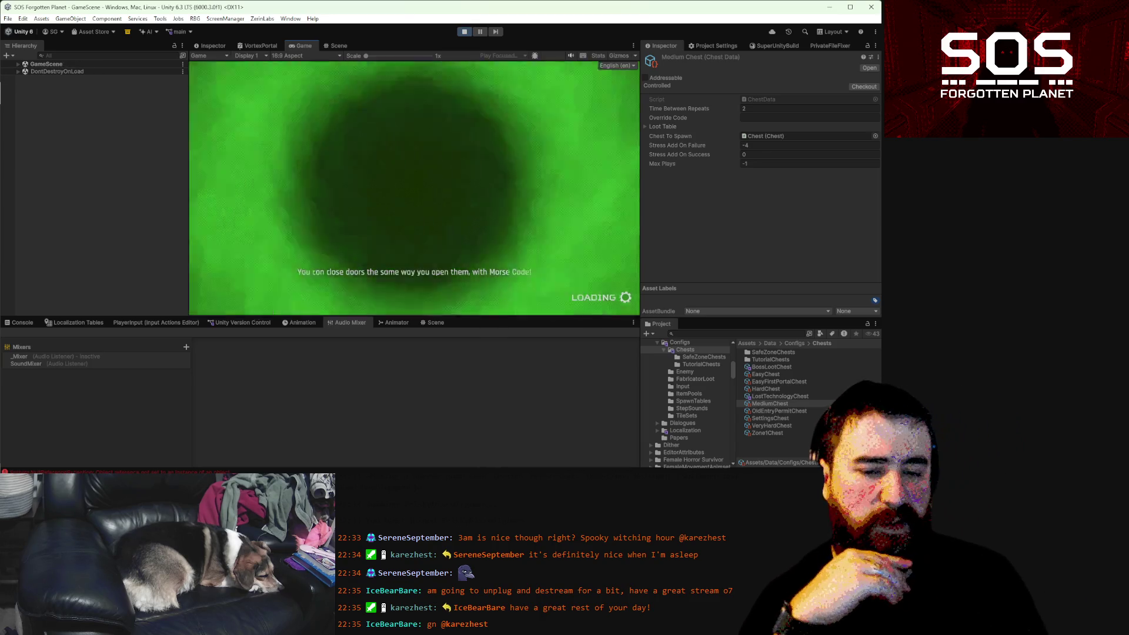
# - Walk through the lit doorway into the safe zone's STORAGE room
pyautogui.press('a')
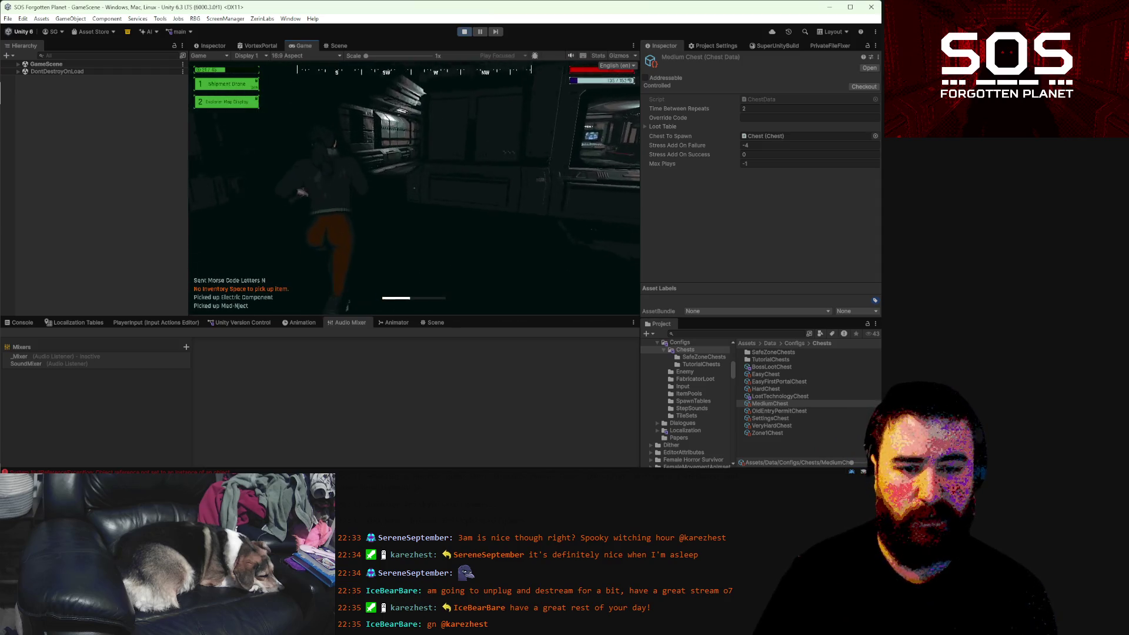
pyautogui.press('w')
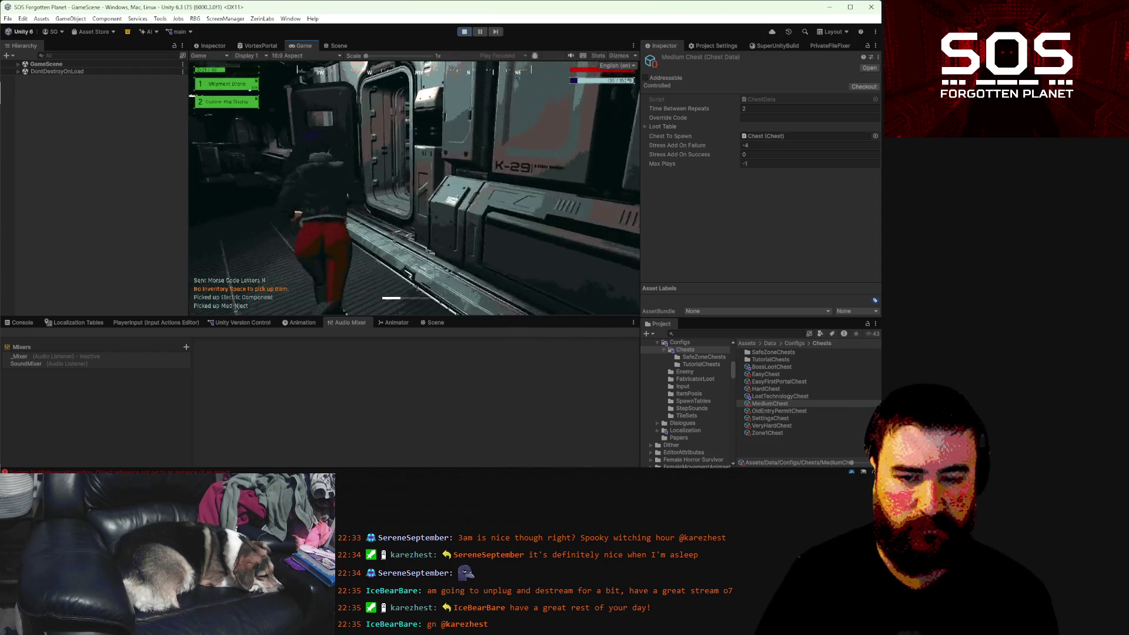
pyautogui.press('w')
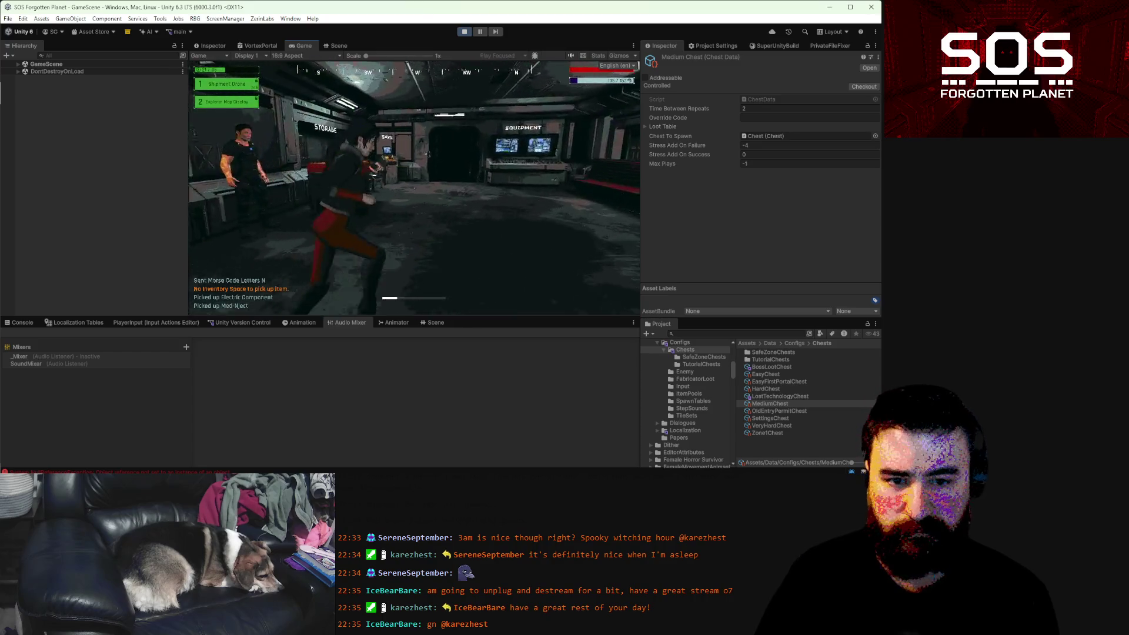
# - Open the storage crate and use the Lost Technology item to show three upgrade choices
pyautogui.press('e')
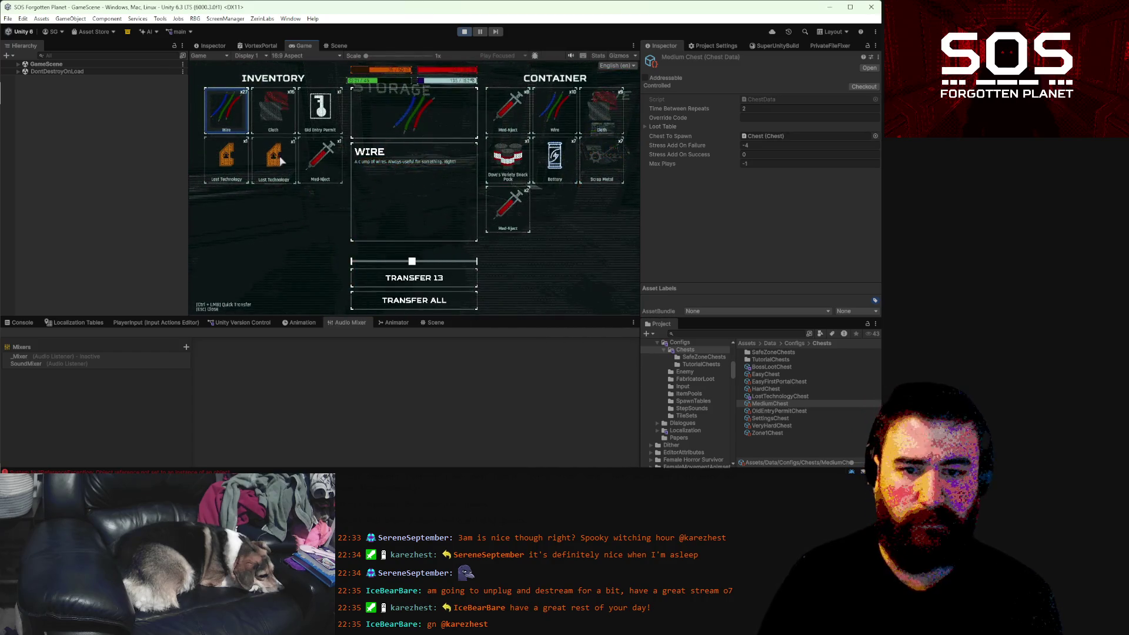
pyautogui.click(418, 275)
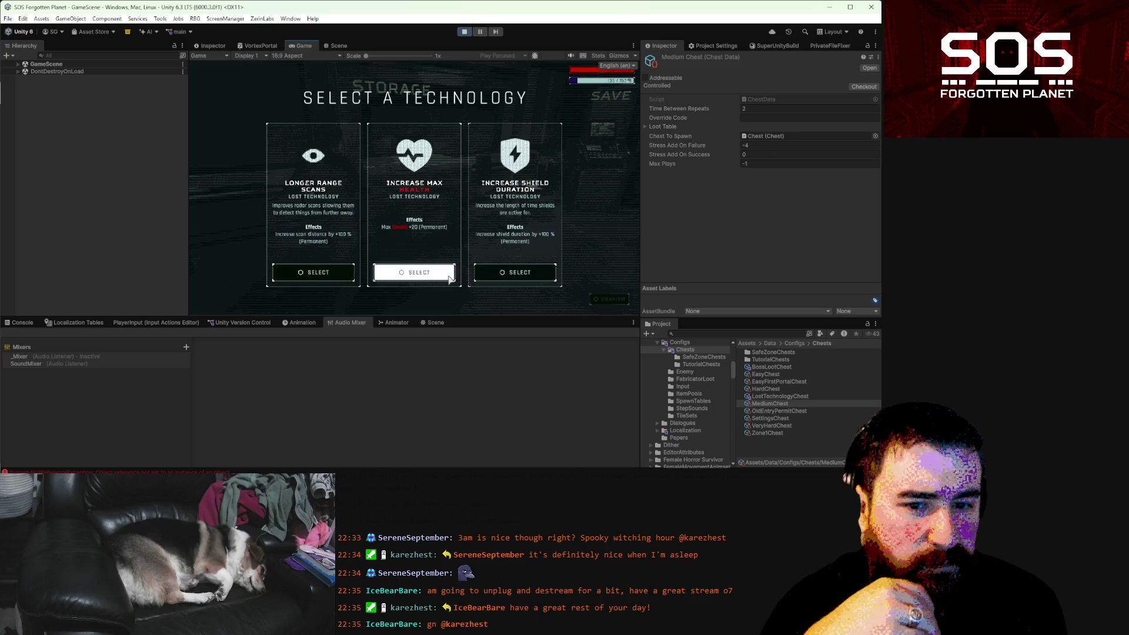
# - Spend both Lost Technology items on Increase Max Health and Max Nourishment, then inspect Dave's Variety Snack Pack
pyautogui.click(428, 280)
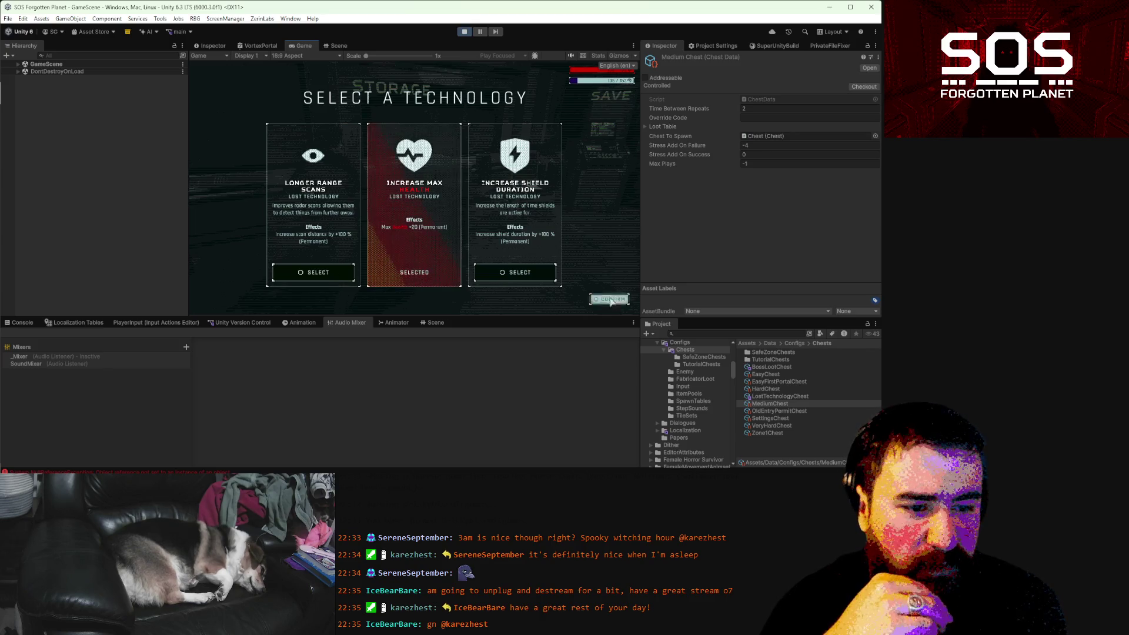
pyautogui.click(242, 161)
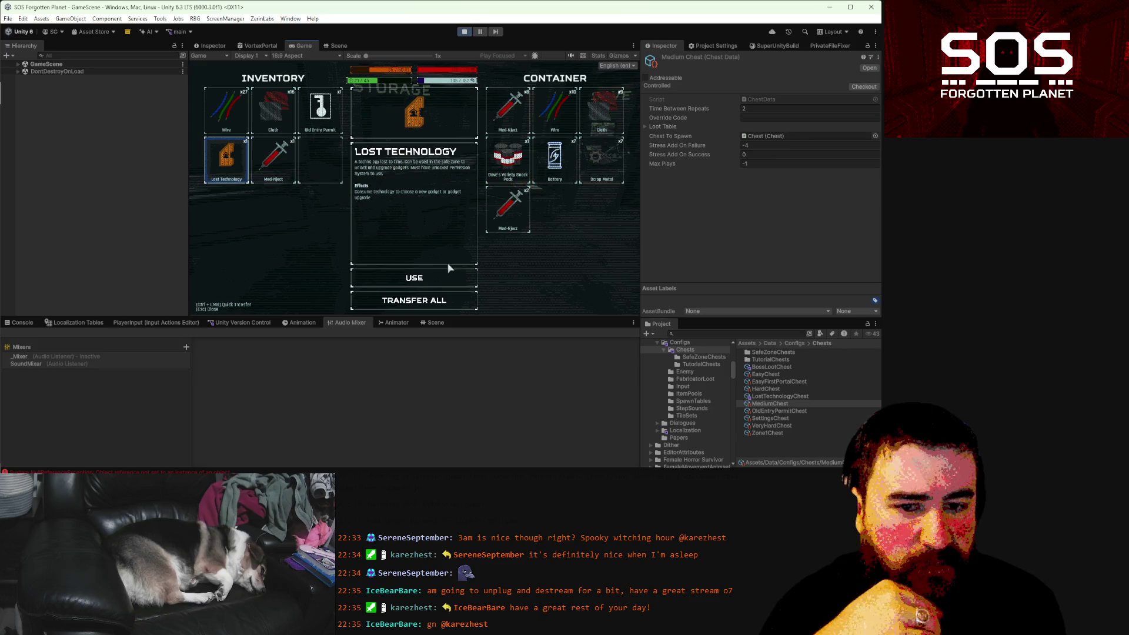
pyautogui.click(441, 277)
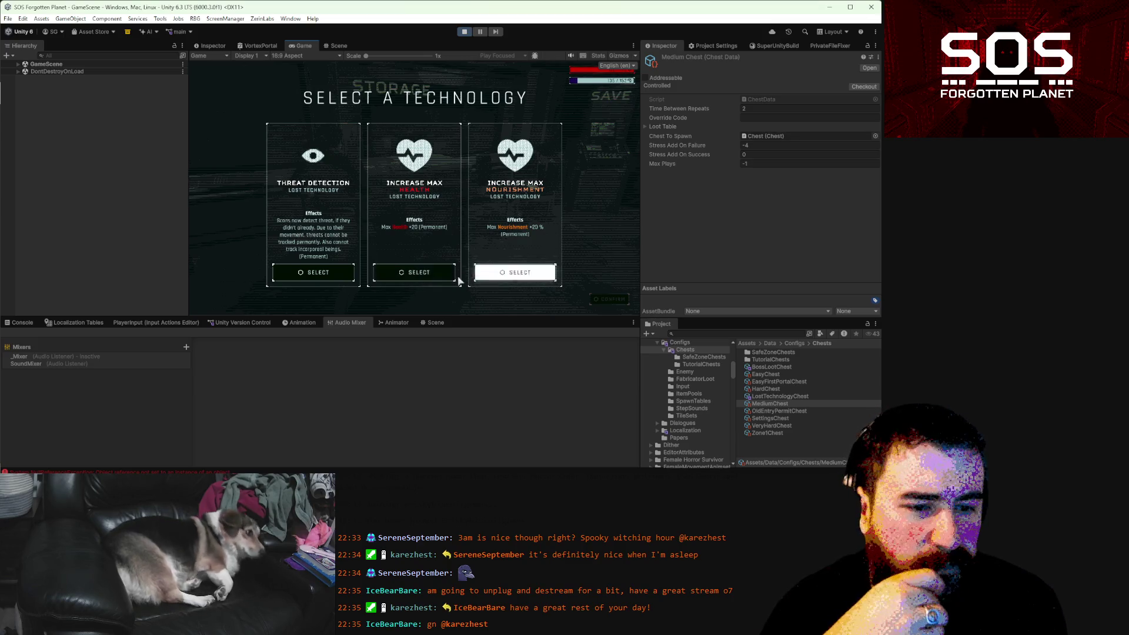
pyautogui.click(541, 271)
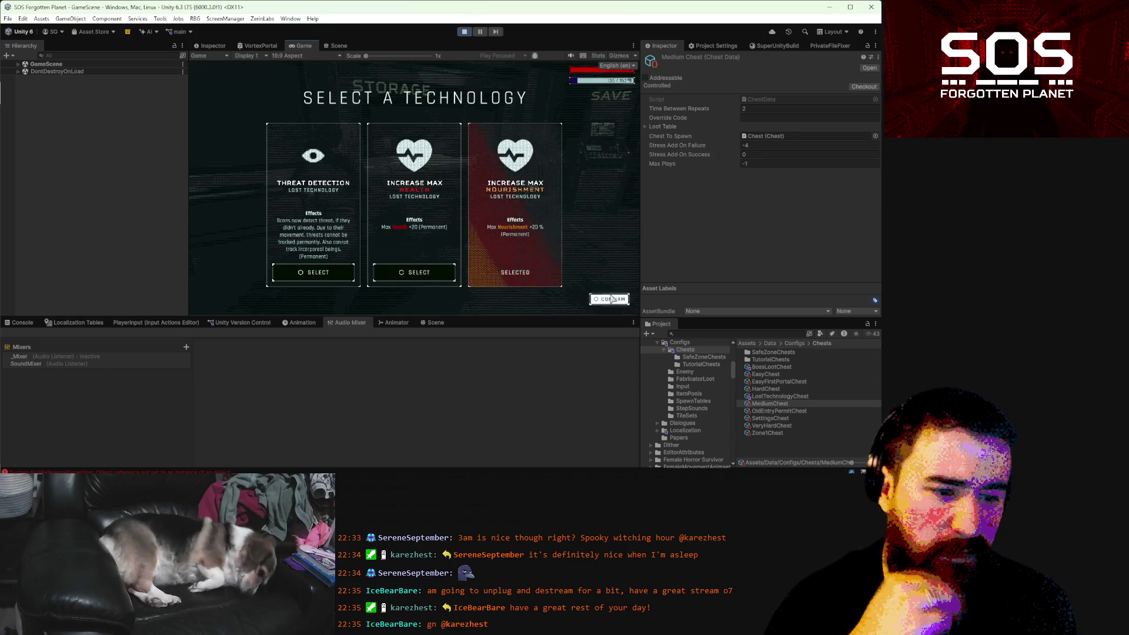
pyautogui.click(612, 299)
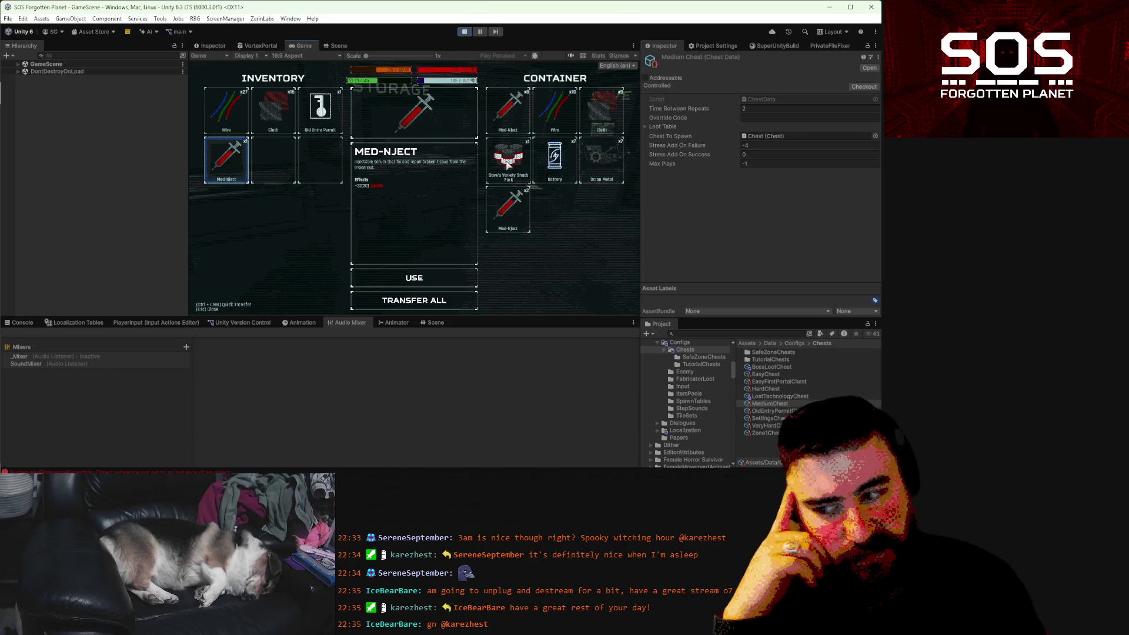
pyautogui.click(507, 166)
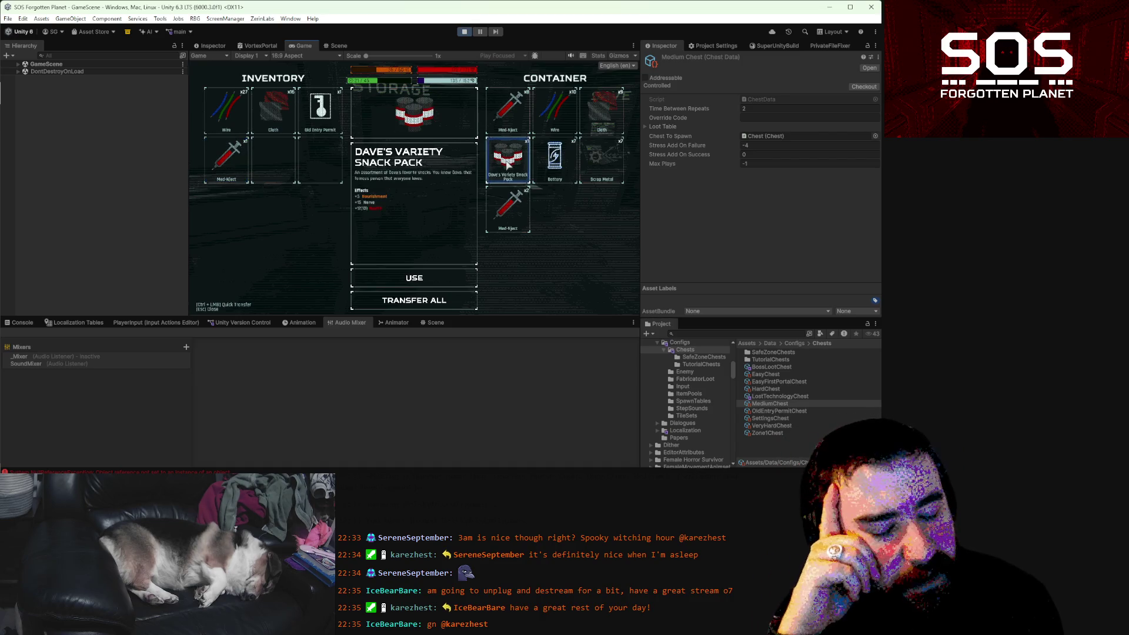
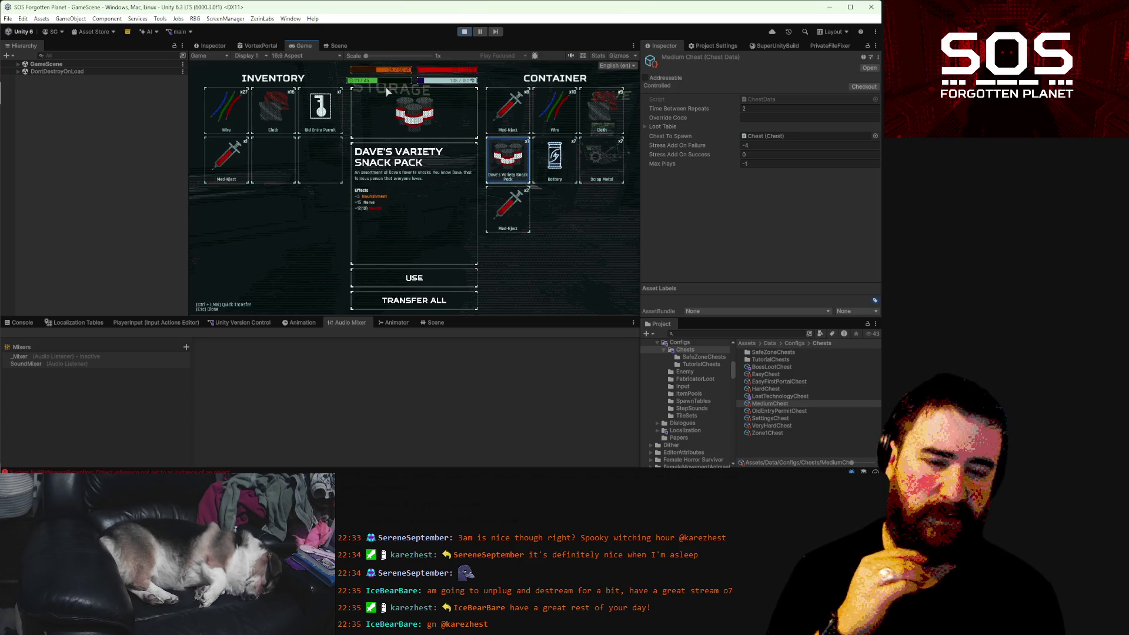
# - Reopen the storage unit's transfer screen and look over the snack pack and Battery inside
pyautogui.press('Escape')
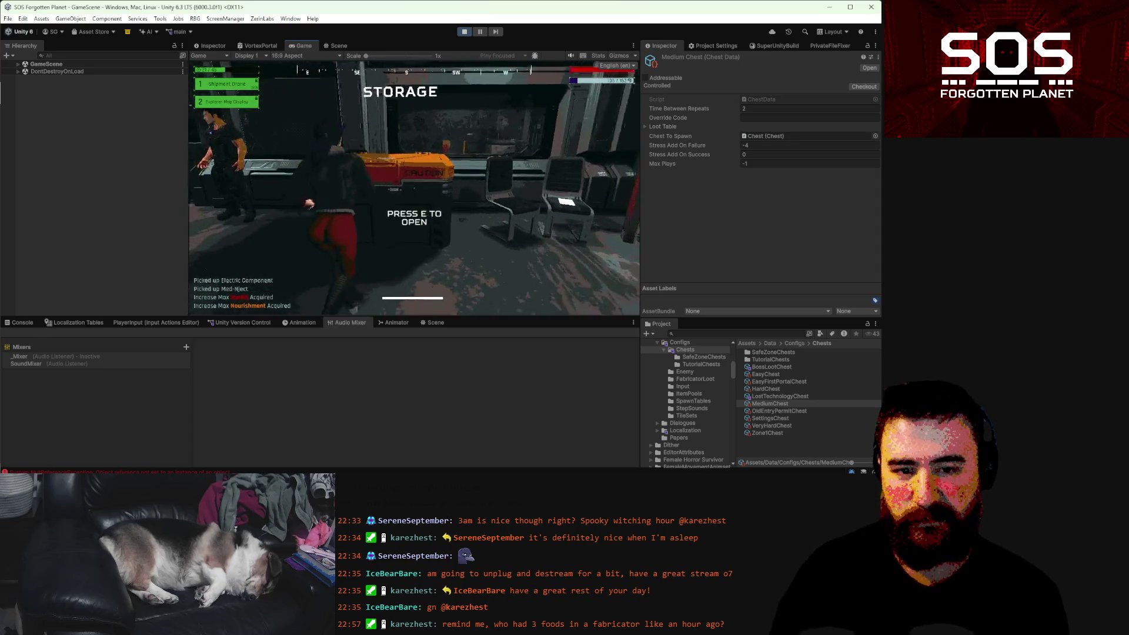
pyautogui.press('e')
pyautogui.press('Escape')
pyautogui.press('e')
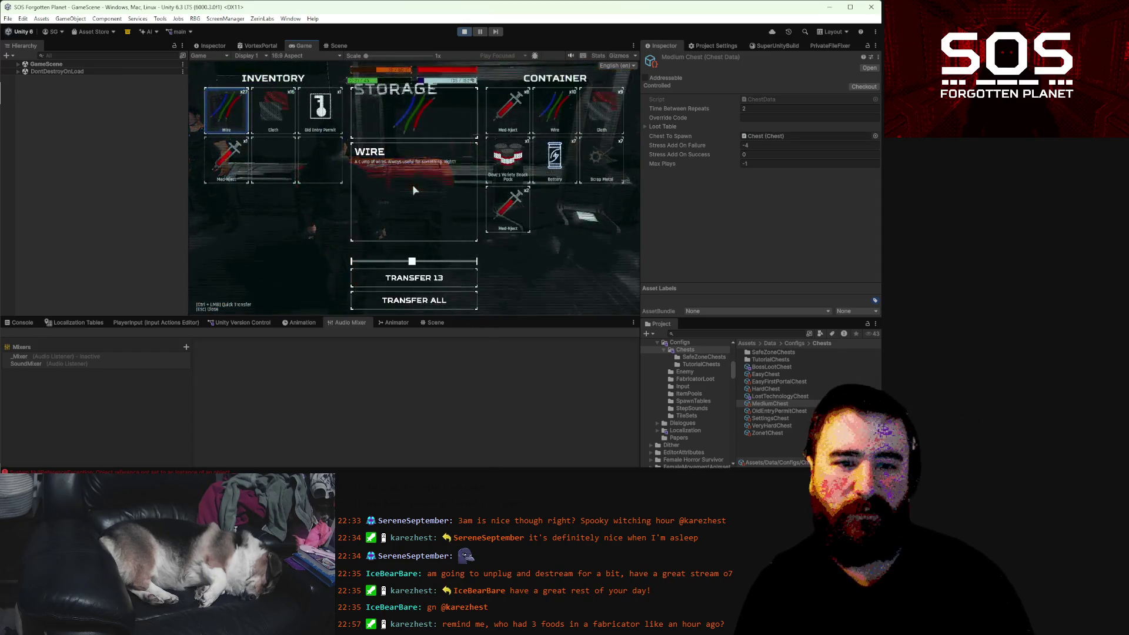
pyautogui.click(514, 170)
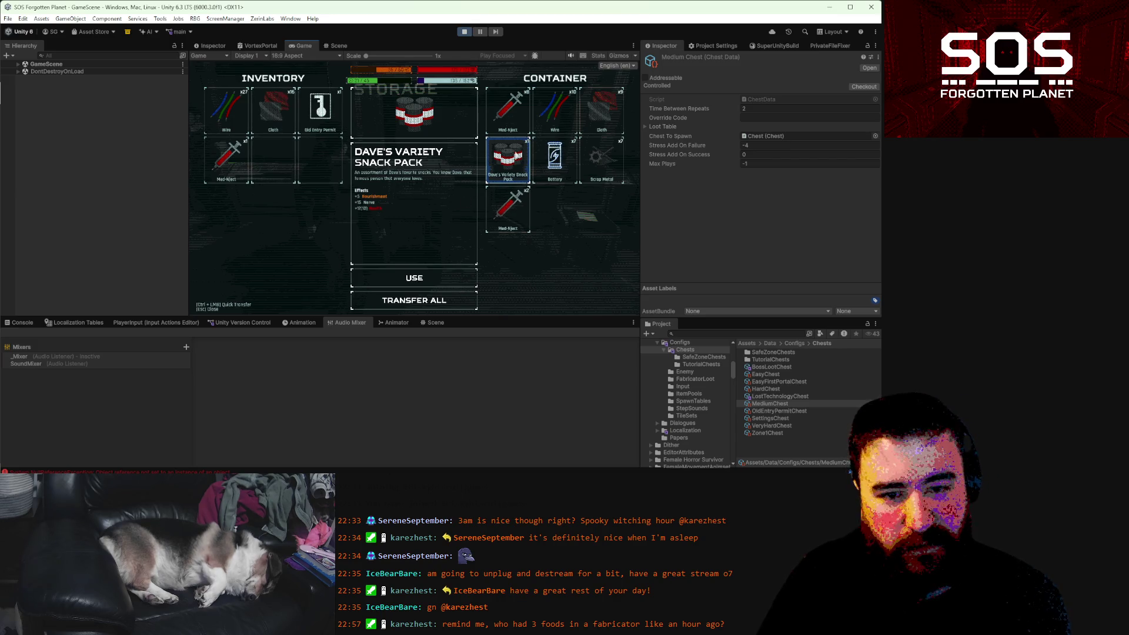
pyautogui.click(554, 156)
pyautogui.click(508, 156)
pyautogui.click(571, 153)
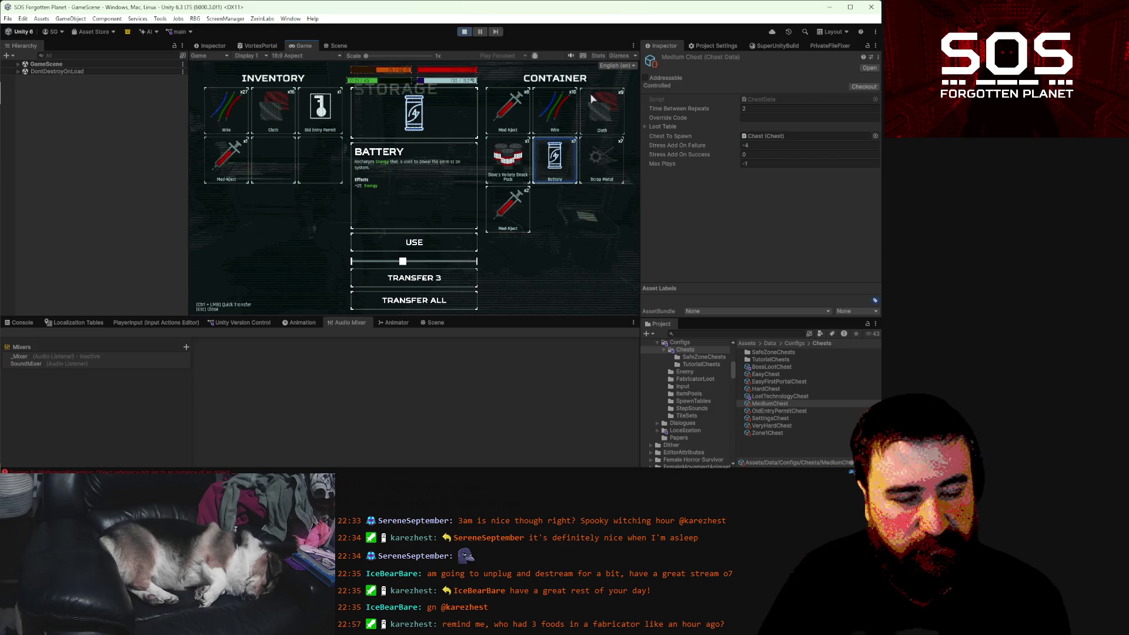
# - Move the Wire, Cloth and Med-Nject into the container and close it
pyautogui.keyDown('ctrl'); pyautogui.click(275, 111); pyautogui.keyUp('ctrl')
pyautogui.keyDown('ctrl'); pyautogui.click(226, 110); pyautogui.keyUp('ctrl')
pyautogui.keyDown('ctrl'); pyautogui.click(273, 110); pyautogui.keyUp('ctrl')
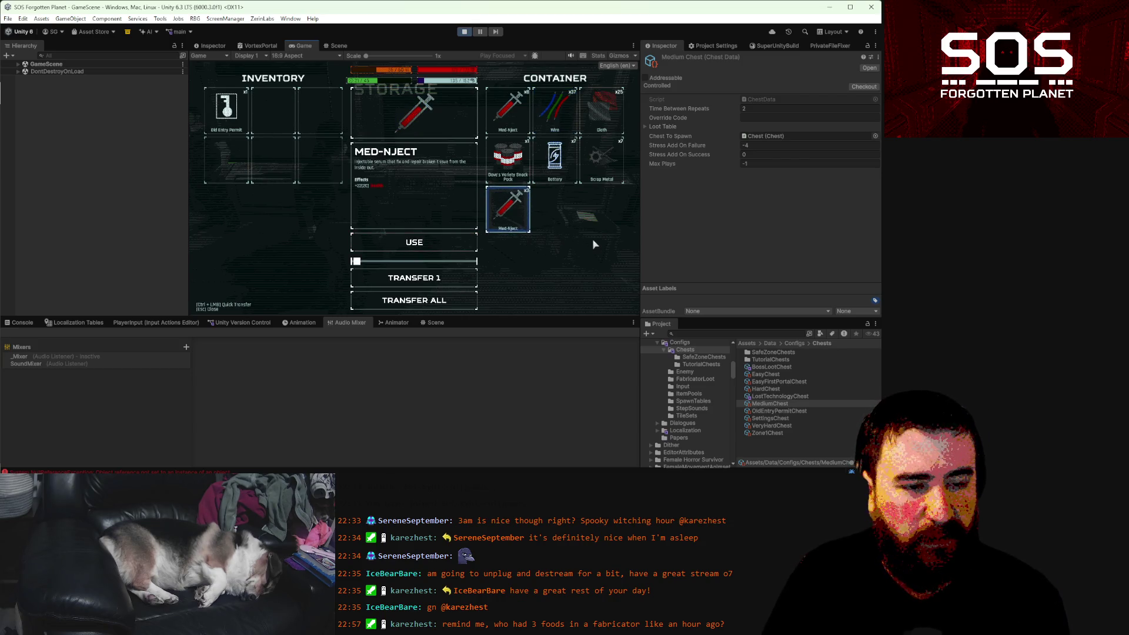
pyautogui.press('Escape')
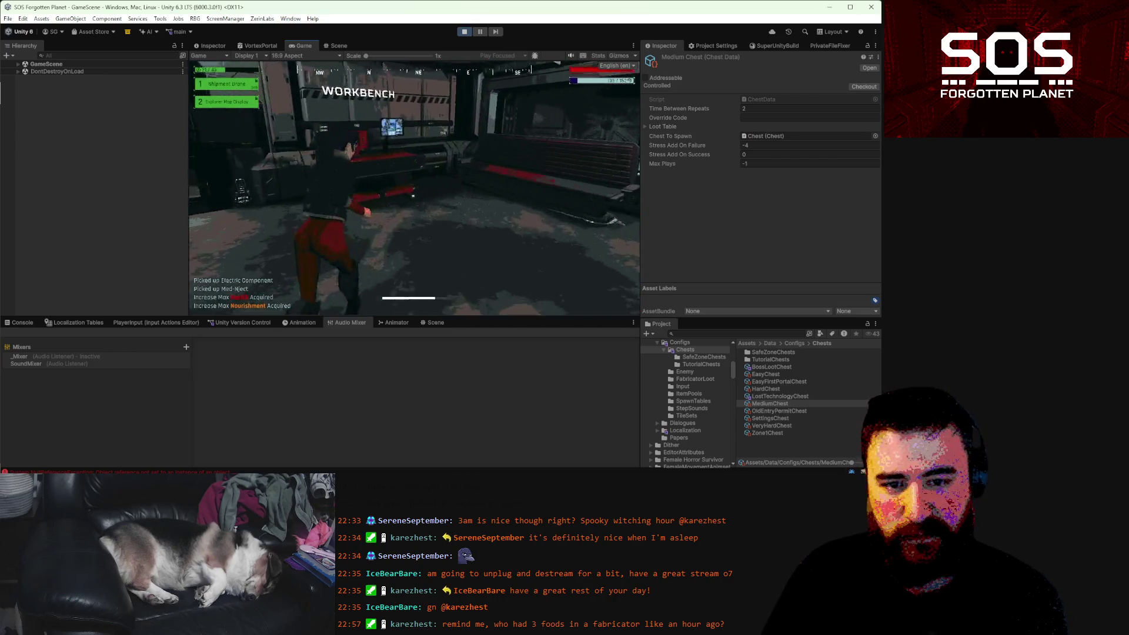
# - Craft the Improved Lung Capacity upgrade at the workbench, then close the workbench
pyautogui.press('e')
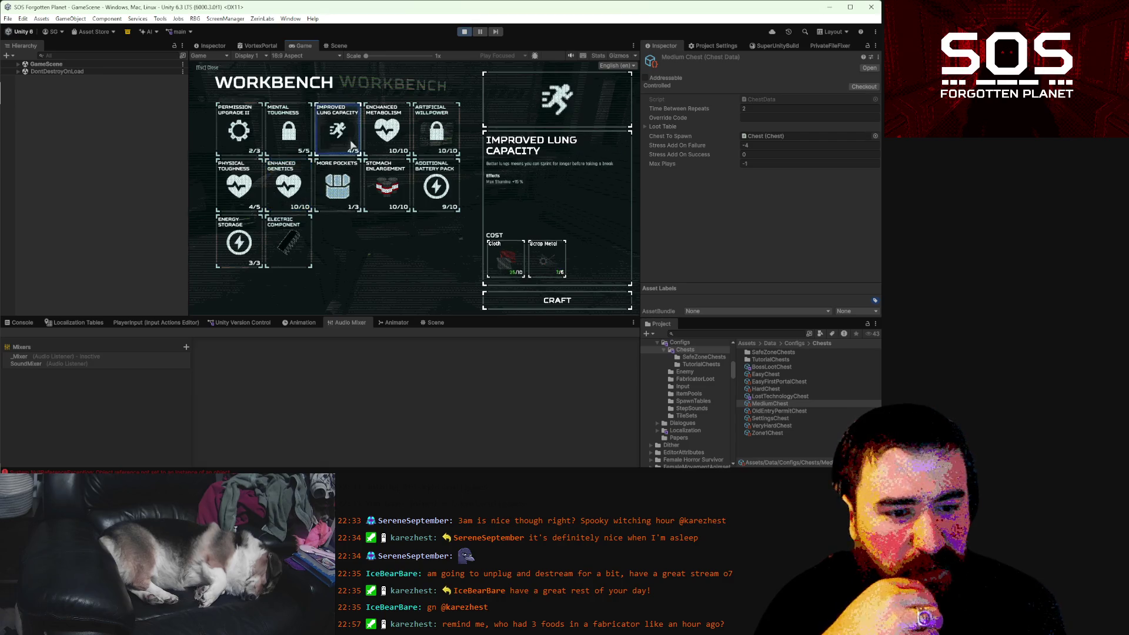
pyautogui.click(548, 303)
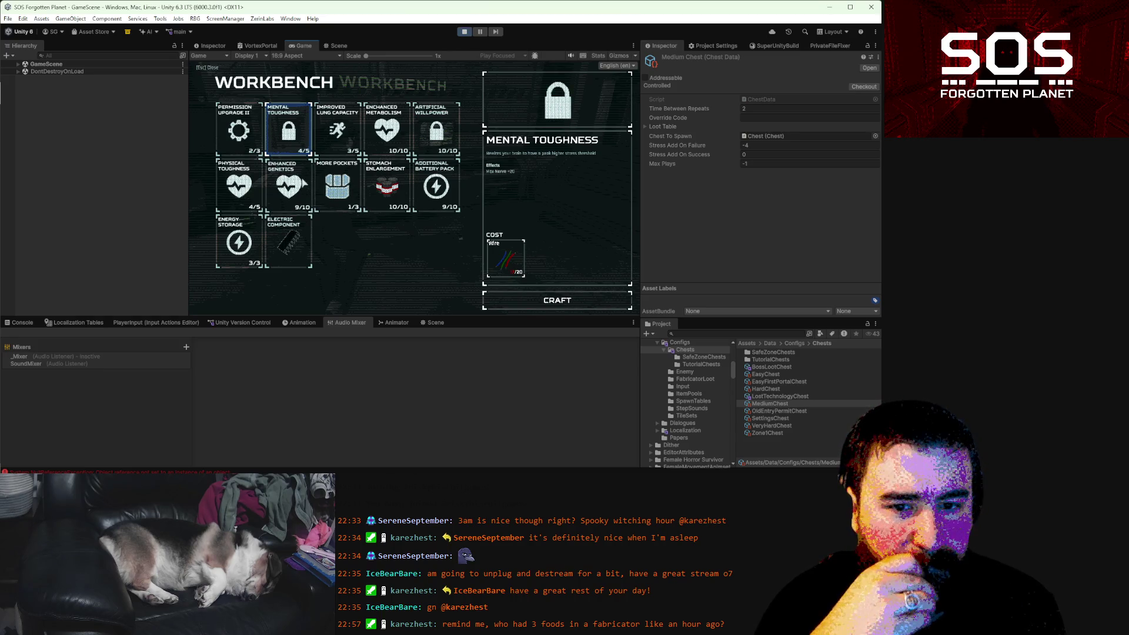
pyautogui.press('Escape')
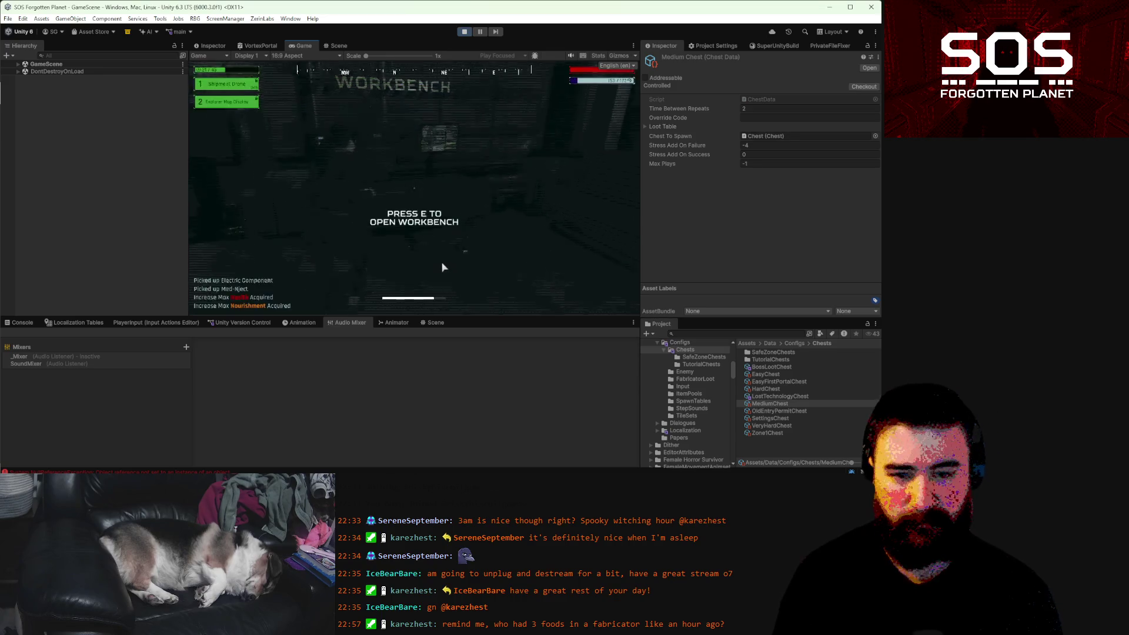
# - Walk to the save terminal and overwrite the Day 2 save slot
pyautogui.press('w')
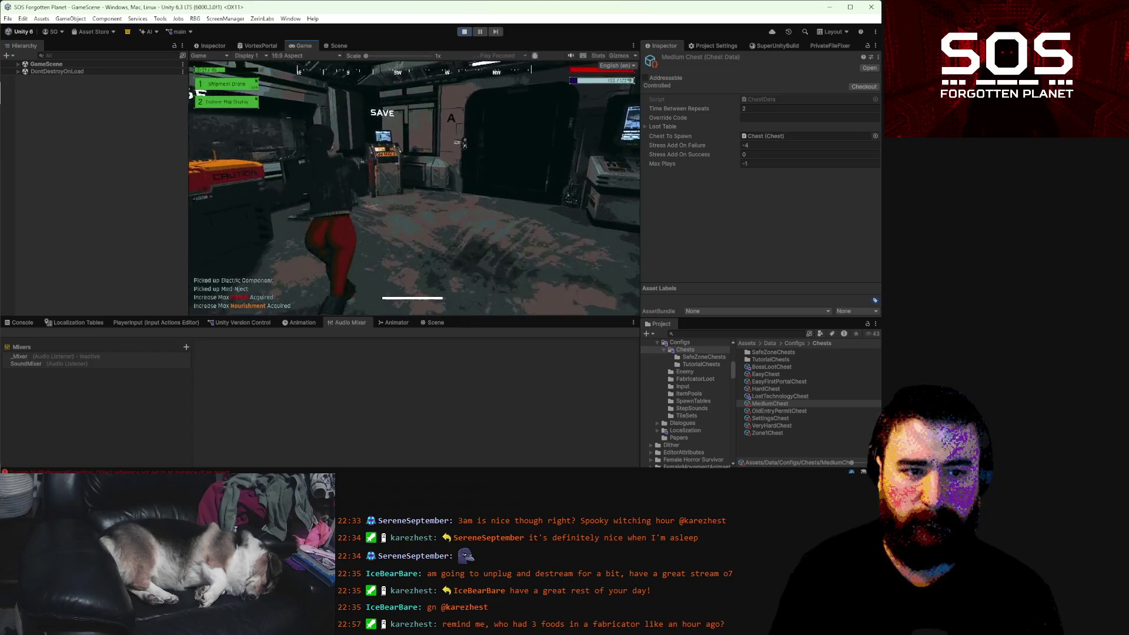
pyautogui.press('e')
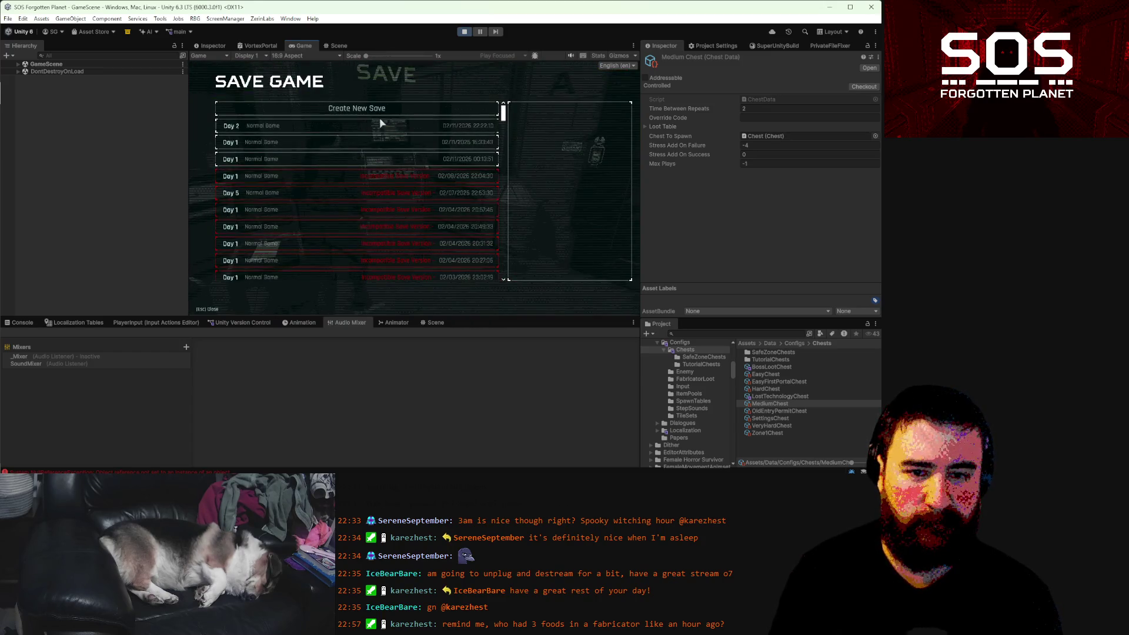
pyautogui.click(381, 124)
pyautogui.click(565, 273)
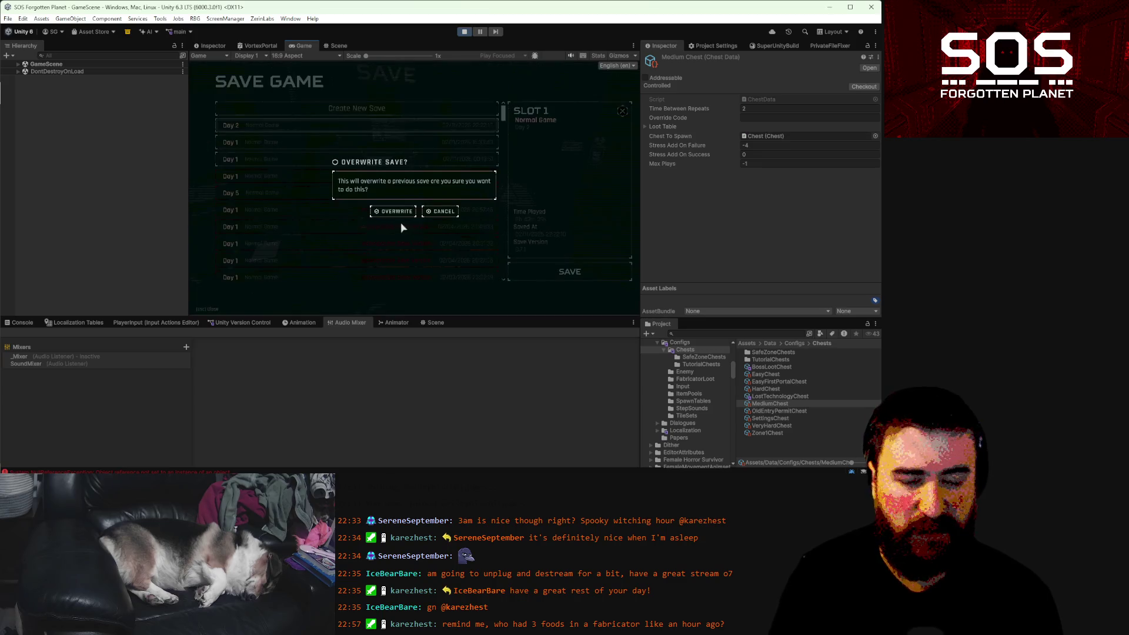
pyautogui.click(397, 213)
pyautogui.press('e')
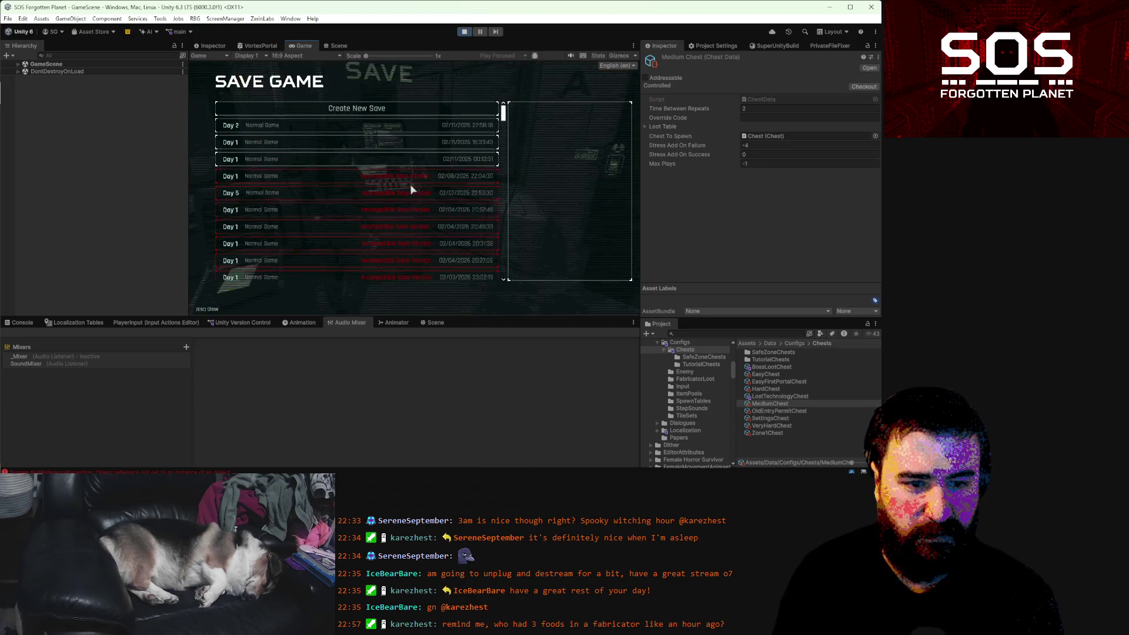
pyautogui.click(443, 125)
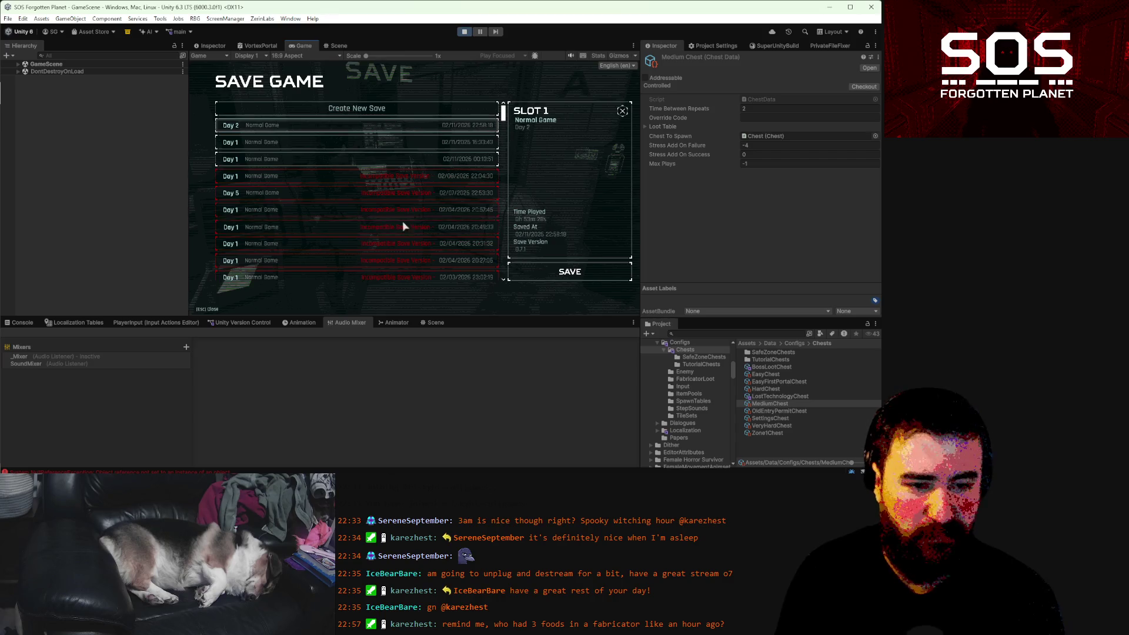
pyautogui.press('Escape')
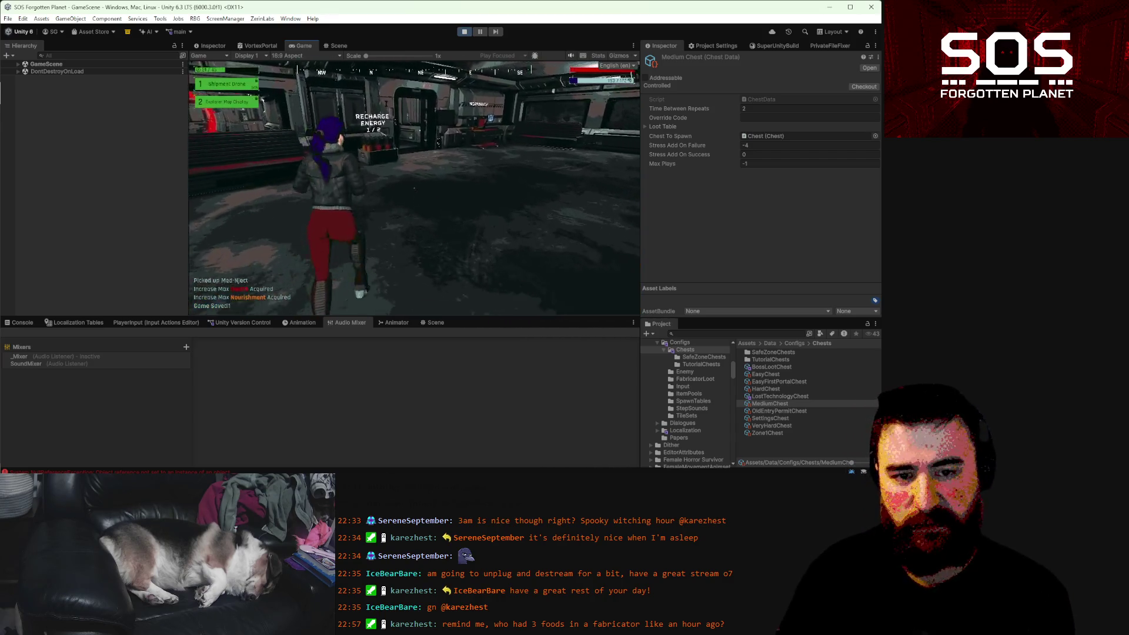
# - Visit the equipment console, pause the game, and browse the Project window up to Configs
pyautogui.press('w')
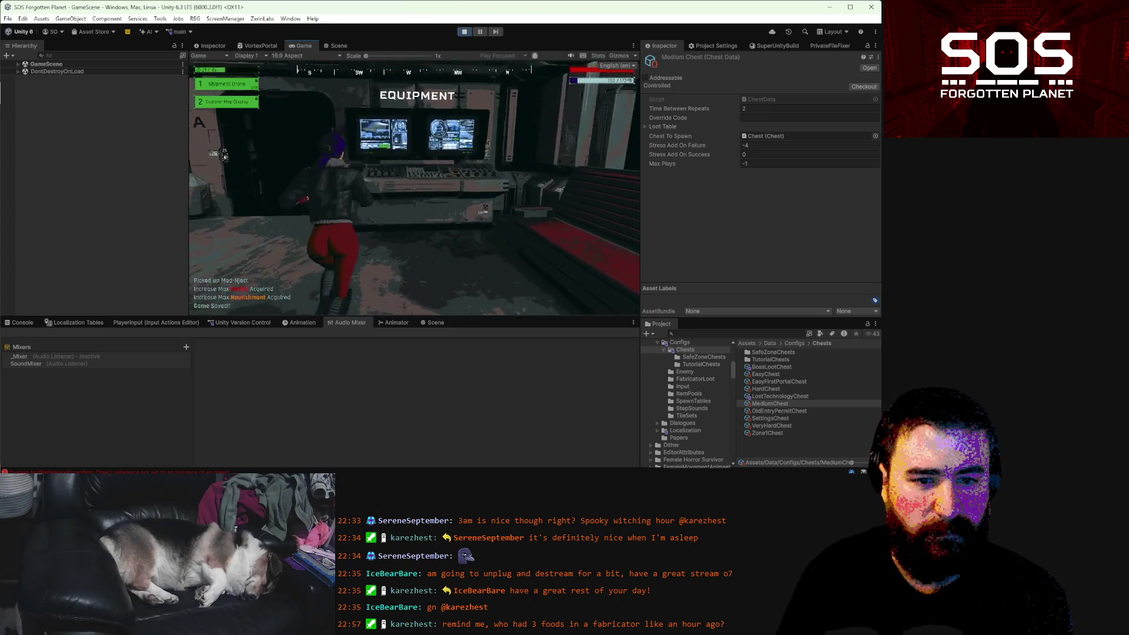
pyautogui.press('e')
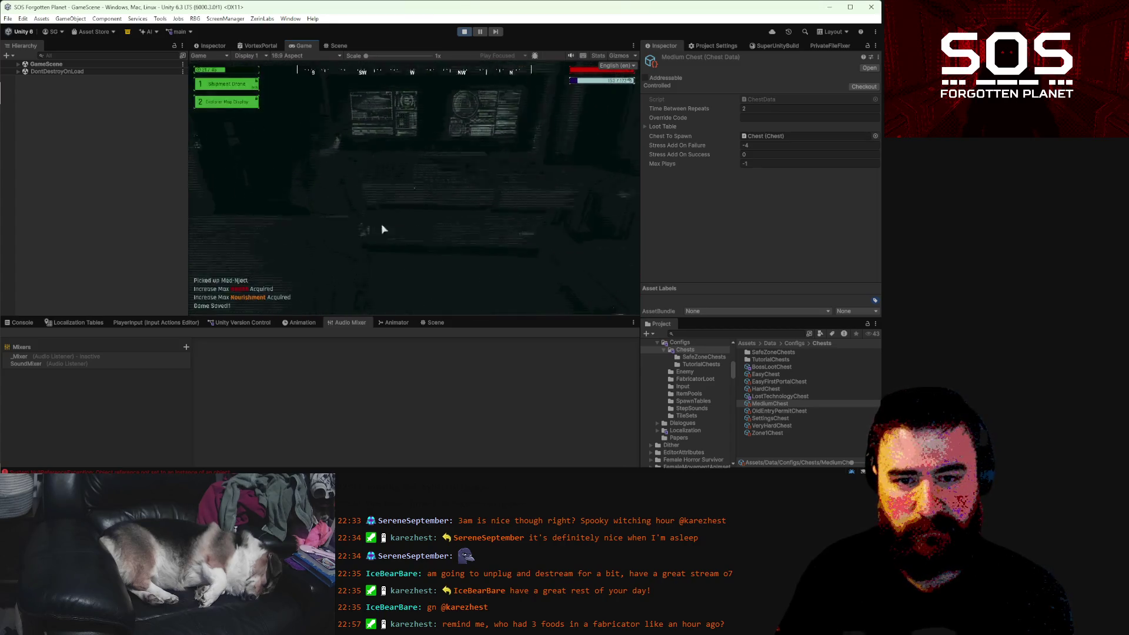
pyautogui.press('w')
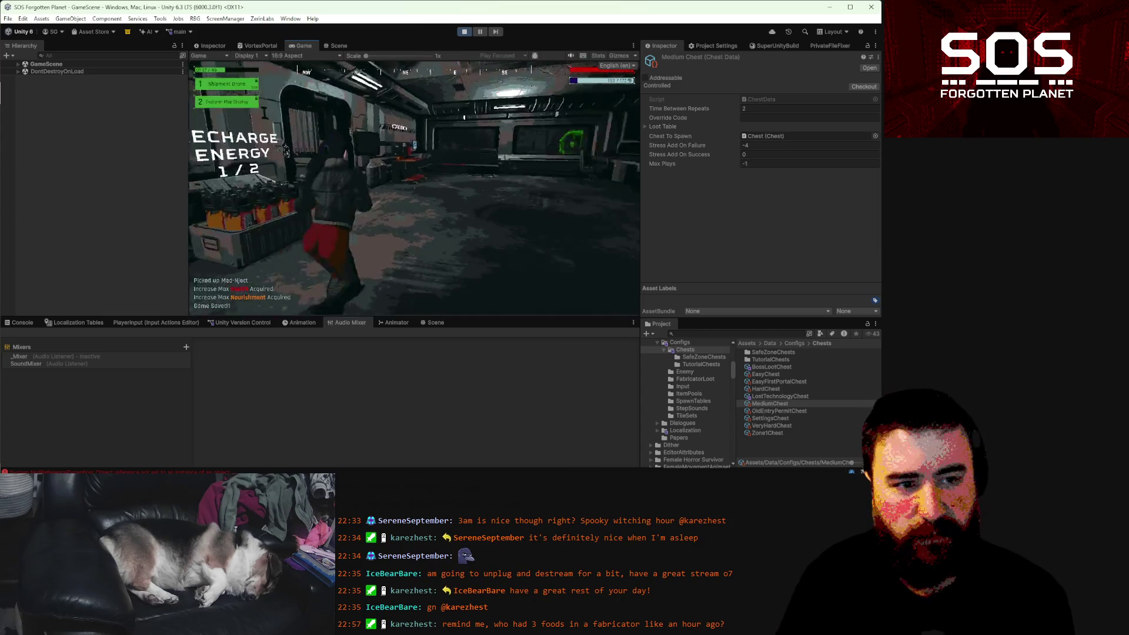
pyautogui.press('Escape')
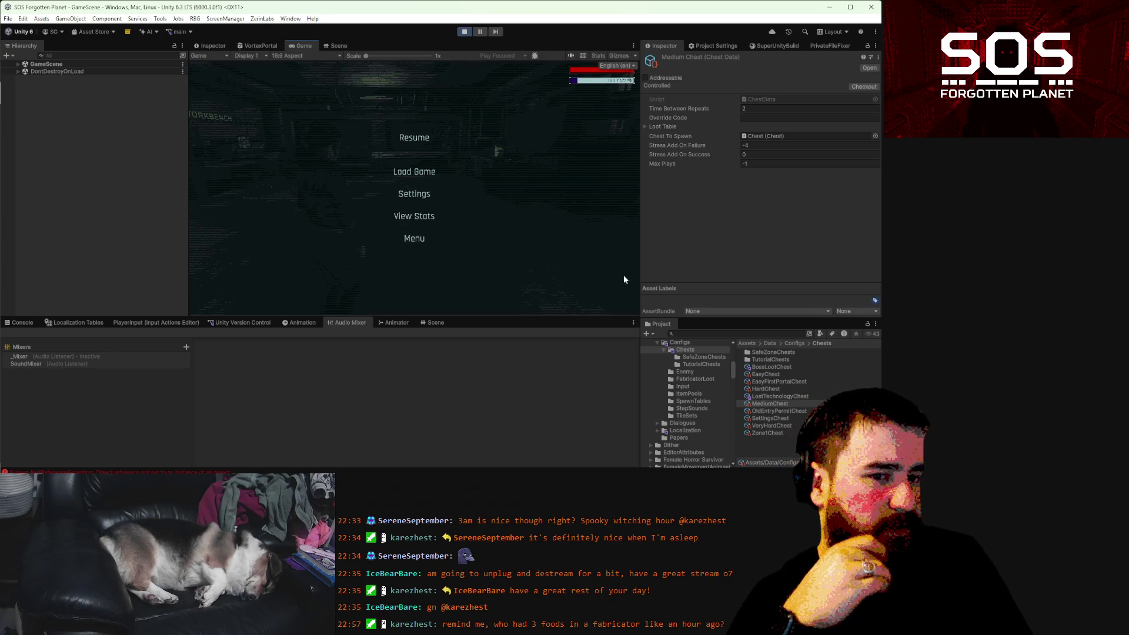
pyautogui.click(422, 138)
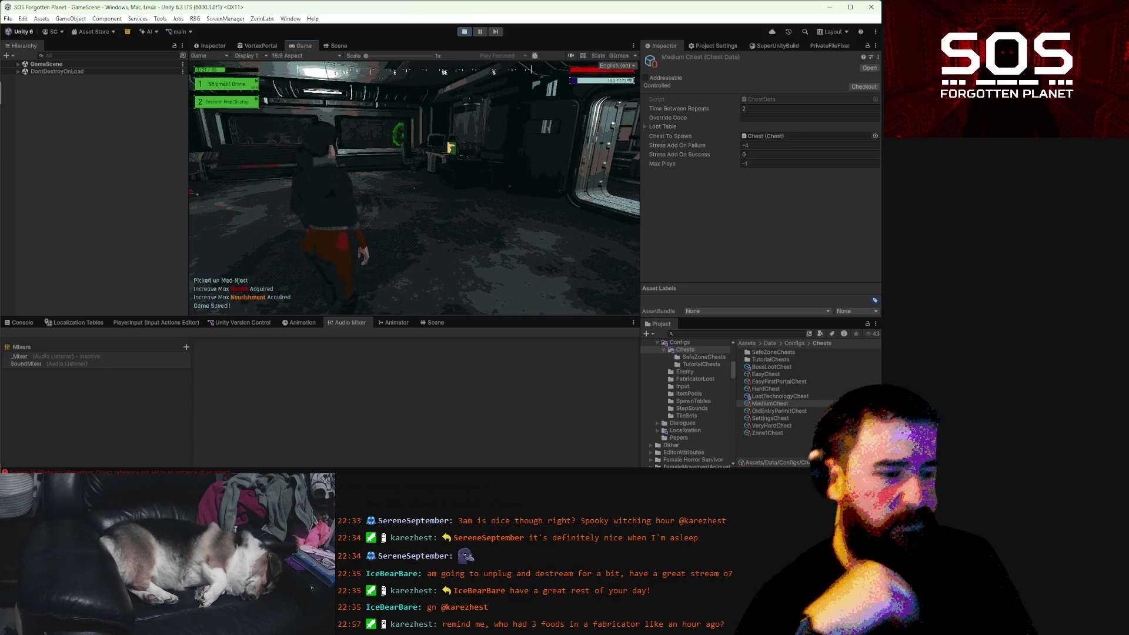
pyautogui.press('Escape')
pyautogui.click(799, 344)
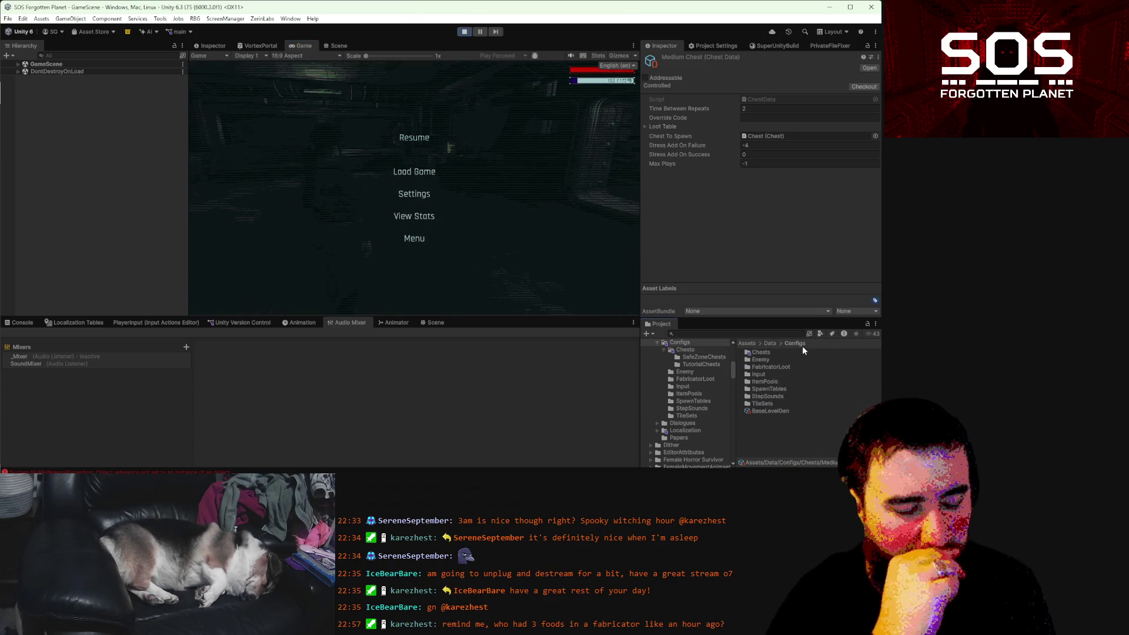
# - In SpawnTables, set EasyZoneSpawnTable's third Min Count to 1, then select FirstPortalZoneSpawnTable
pyautogui.doubleClick(766, 389)
pyautogui.click(771, 352)
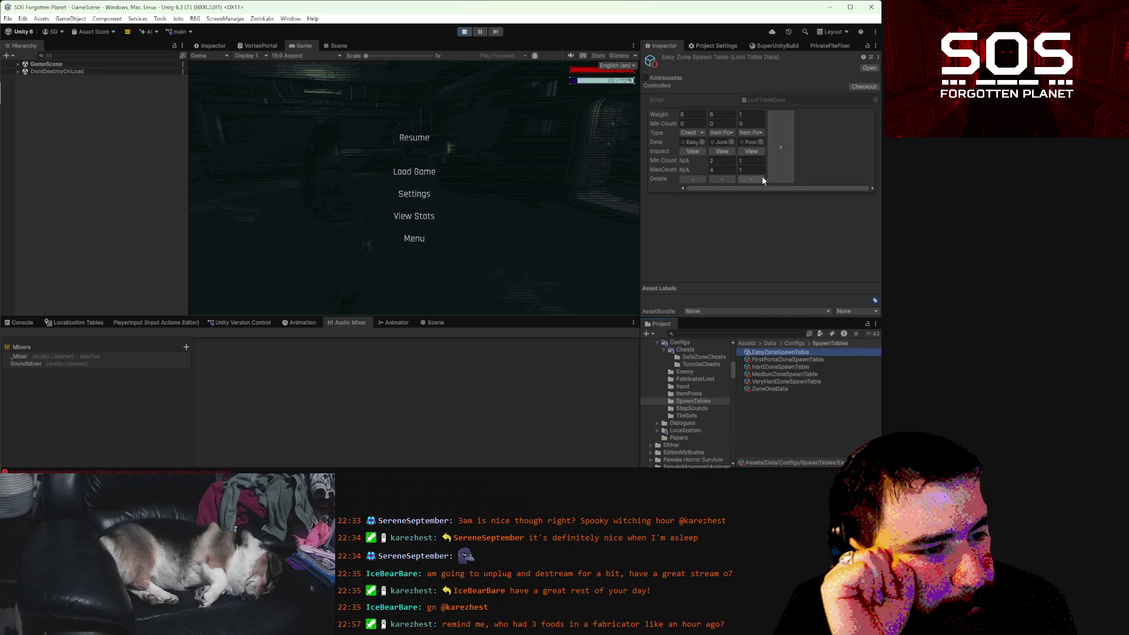
pyautogui.click(751, 160)
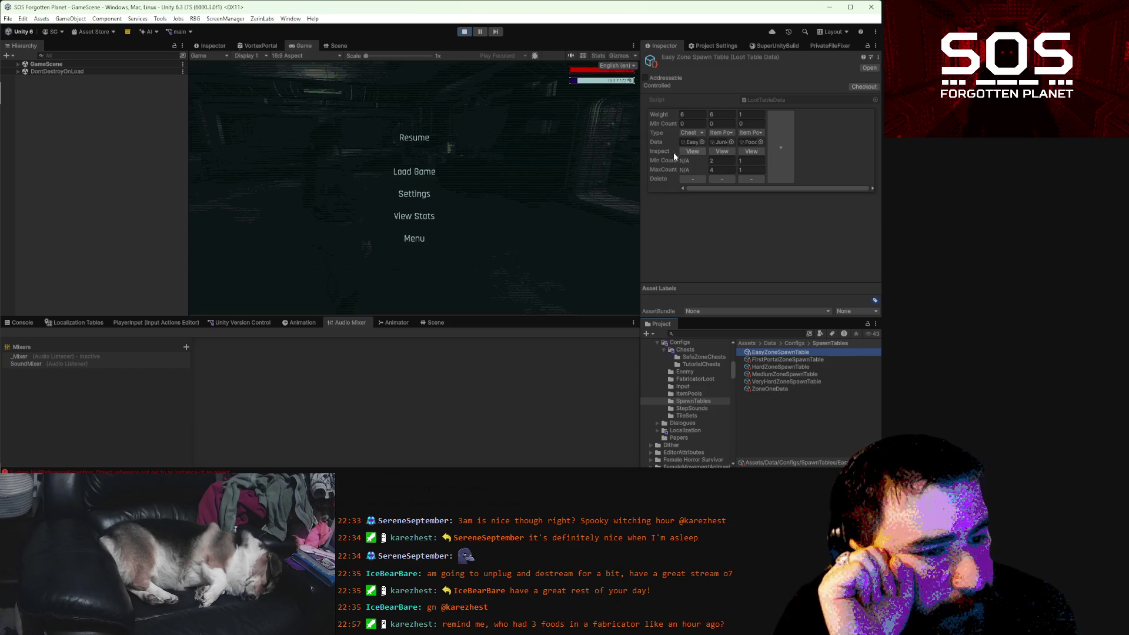
pyautogui.moveTo(641, 154); pyautogui.dragTo(568, 155)
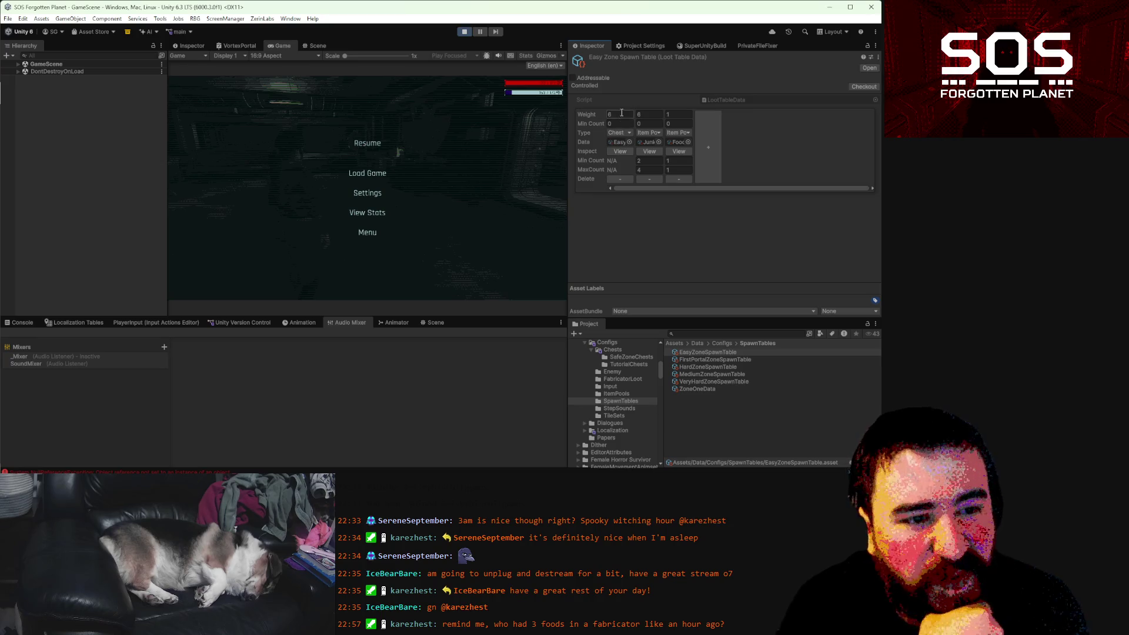
pyautogui.click(676, 121)
pyautogui.write('1')
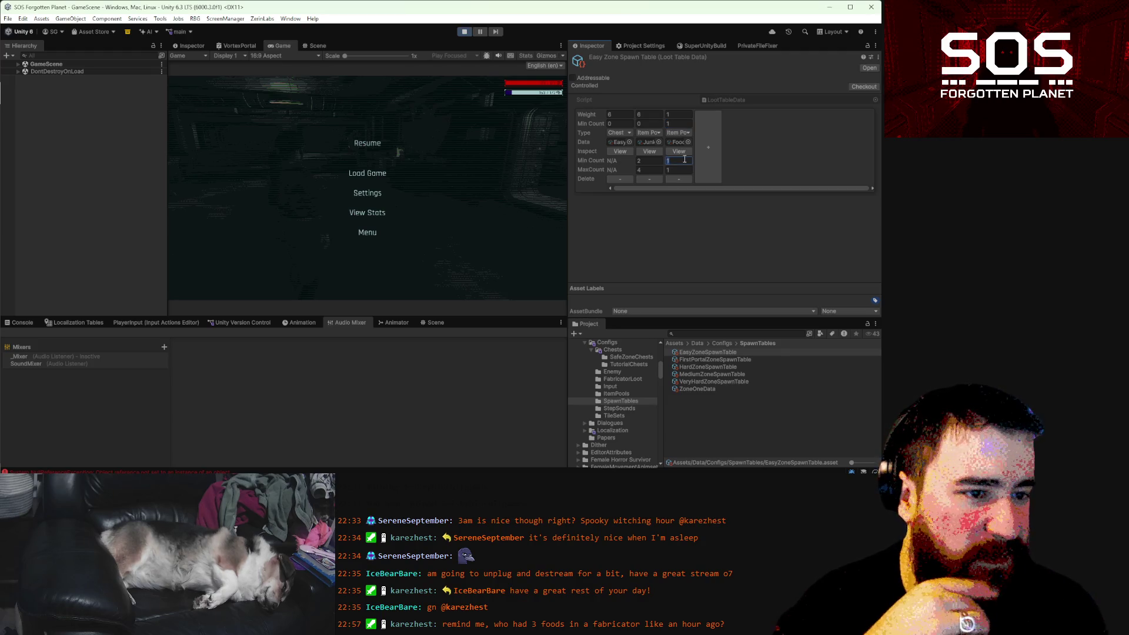
pyautogui.click(696, 361)
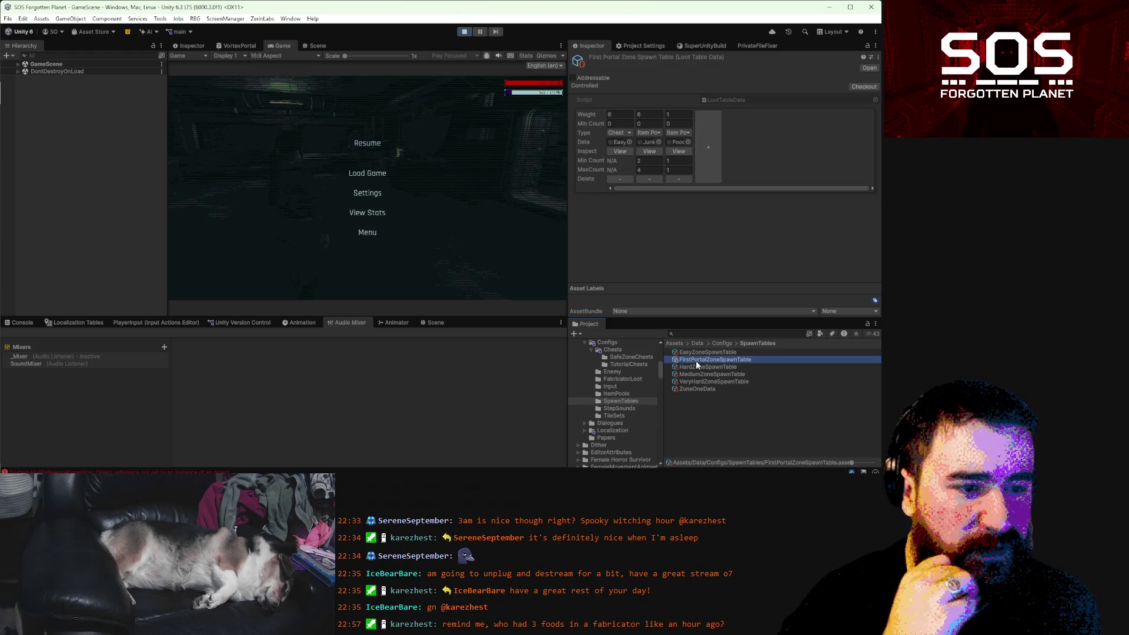
# - Review the third Min Count in the FirstPortalZone and HardZone spawn tables
pyautogui.click(687, 124)
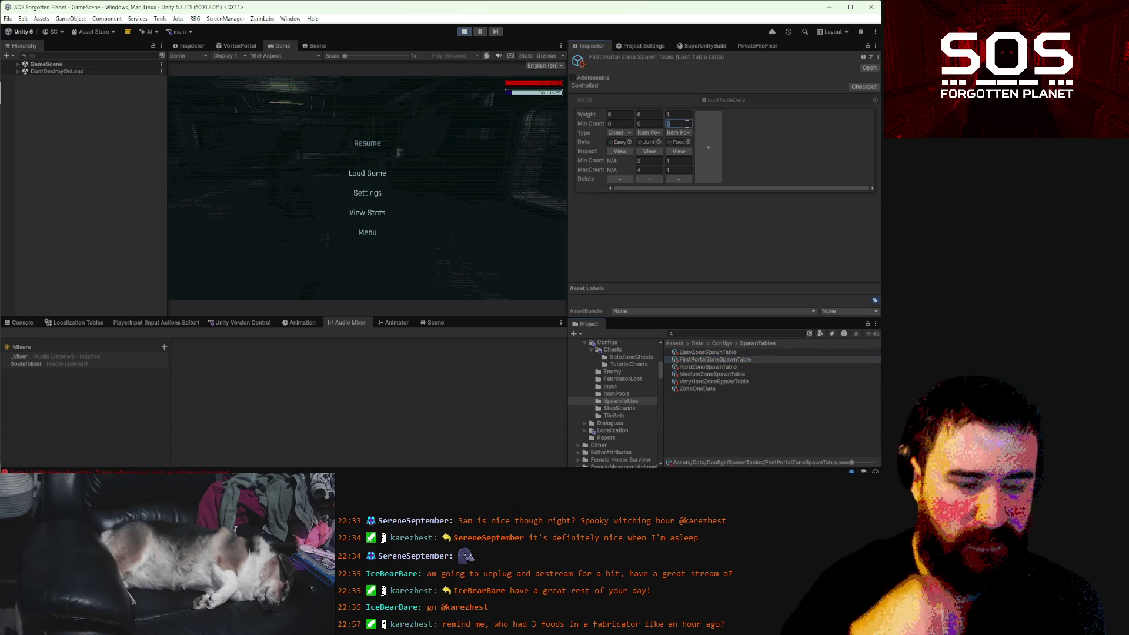
pyautogui.write('1')
pyautogui.click(715, 366)
pyautogui.click(682, 123)
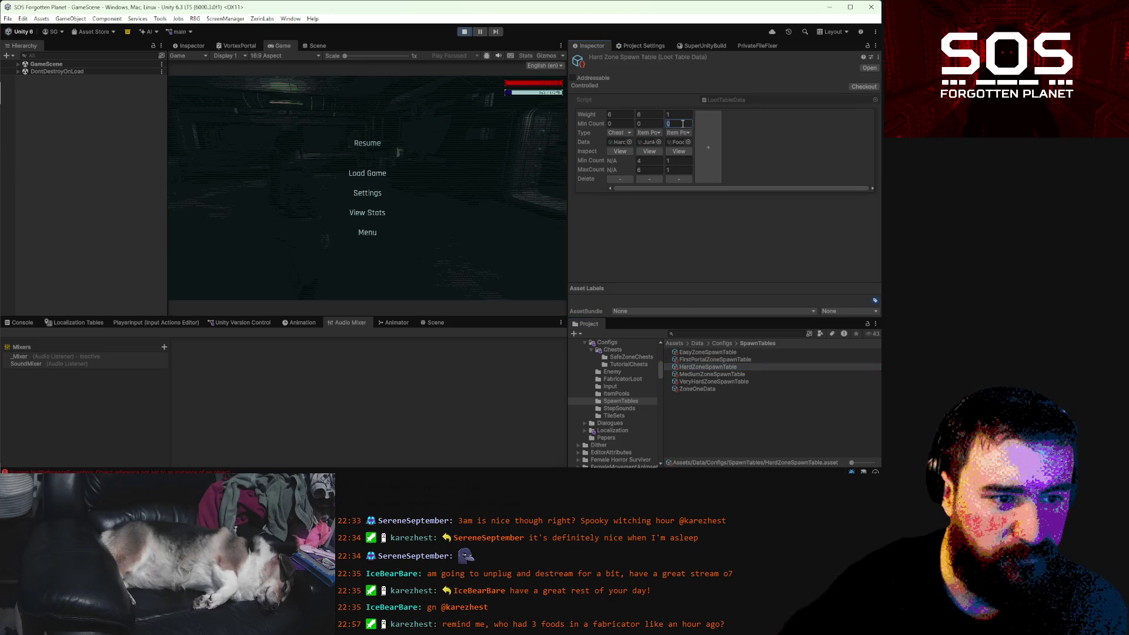
pyautogui.click(705, 358)
pyautogui.click(705, 353)
pyautogui.click(702, 359)
pyautogui.click(702, 366)
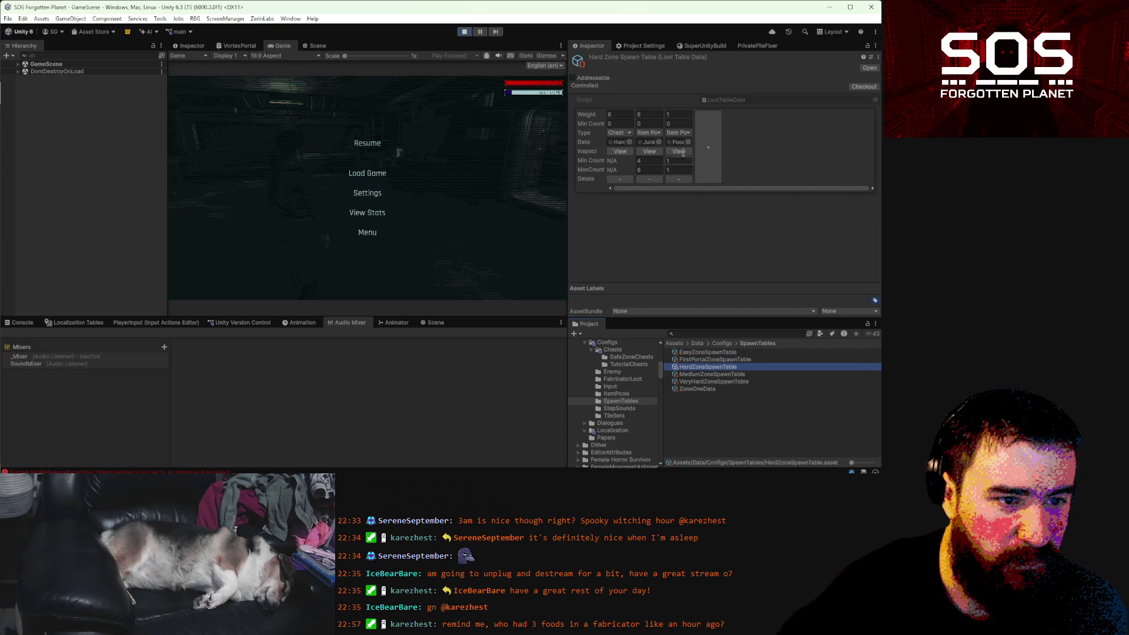
pyautogui.click(683, 123)
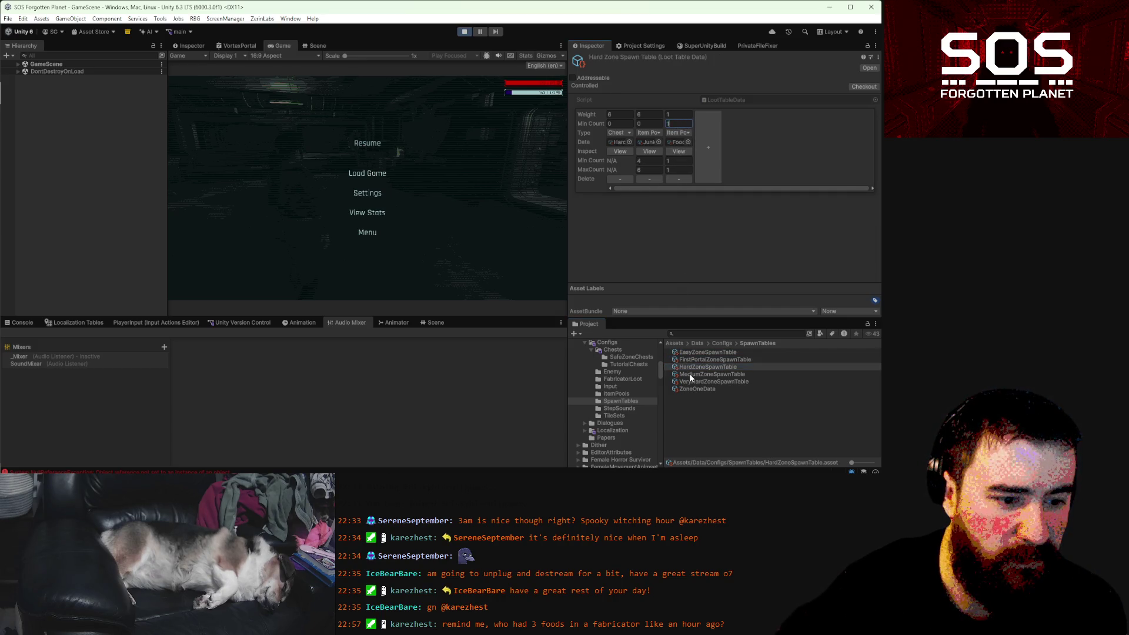
# - Set MediumZoneSpawnTable's third Min Count to 1, then compare VeryHardZone and ZoneOneData tables
pyautogui.click(690, 375)
pyautogui.click(674, 124)
pyautogui.write('1')
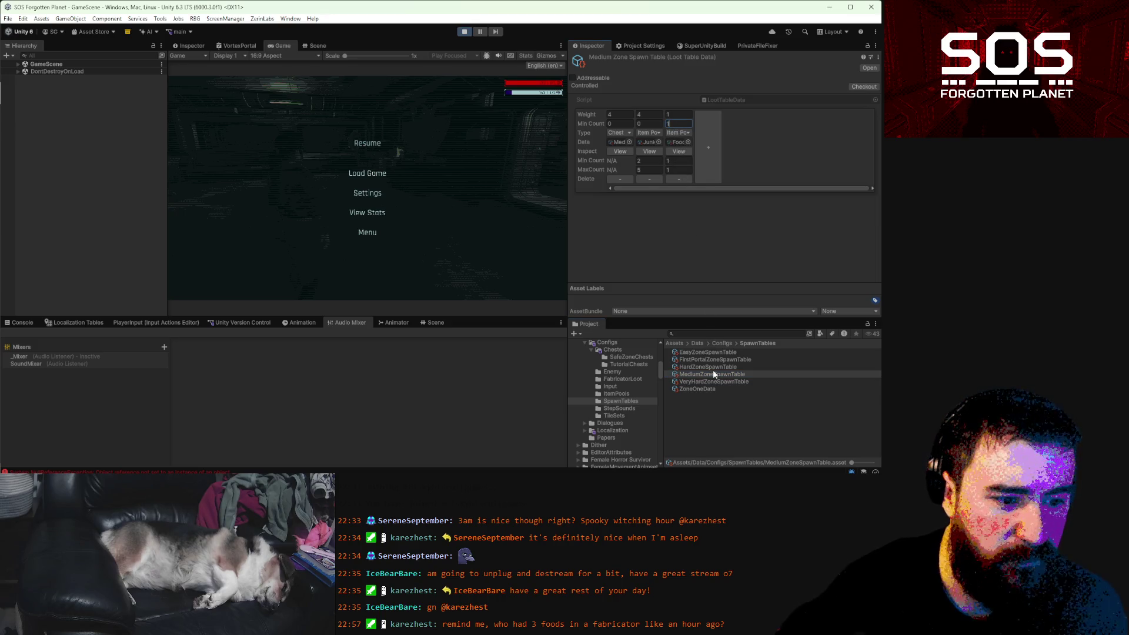
pyautogui.click(710, 380)
pyautogui.click(710, 123)
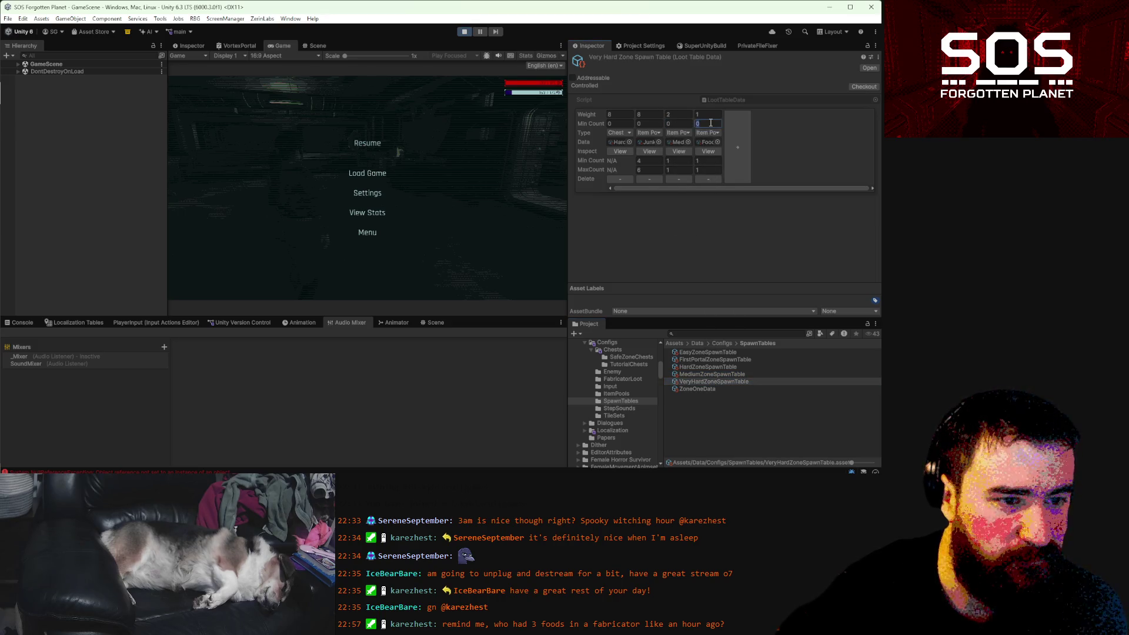
pyautogui.click(698, 389)
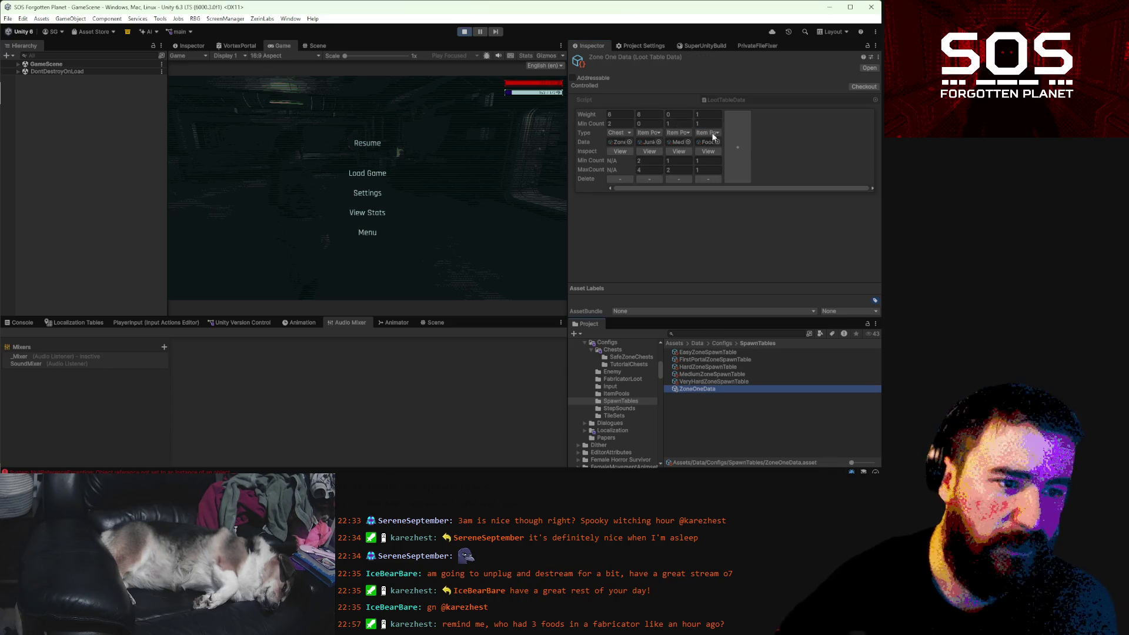
pyautogui.click(713, 381)
pyautogui.click(712, 374)
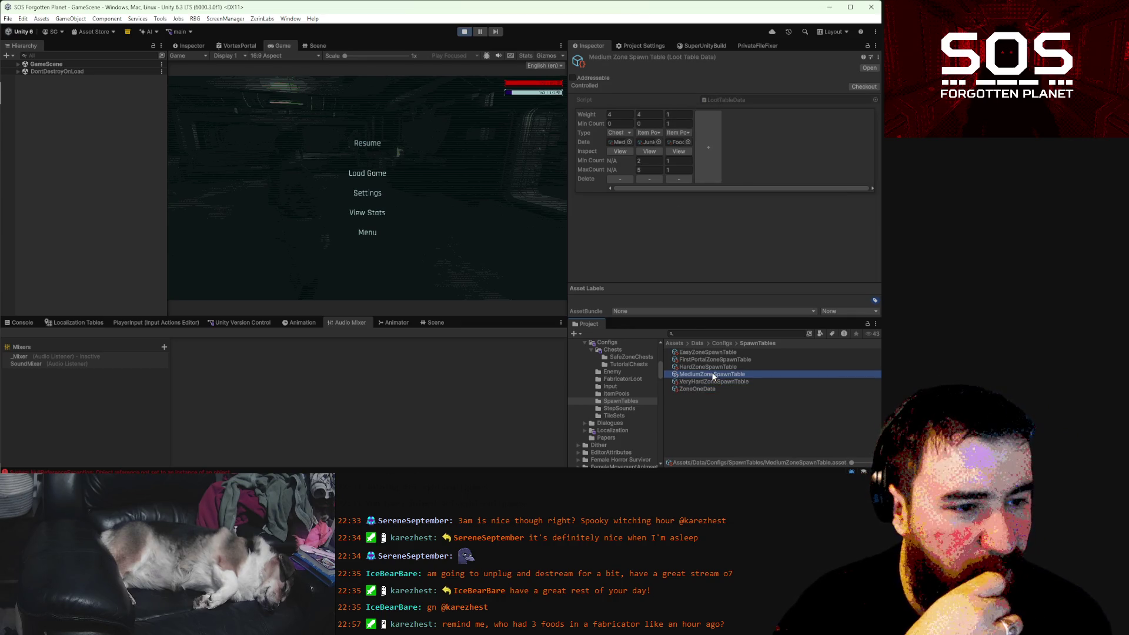
pyautogui.click(716, 381)
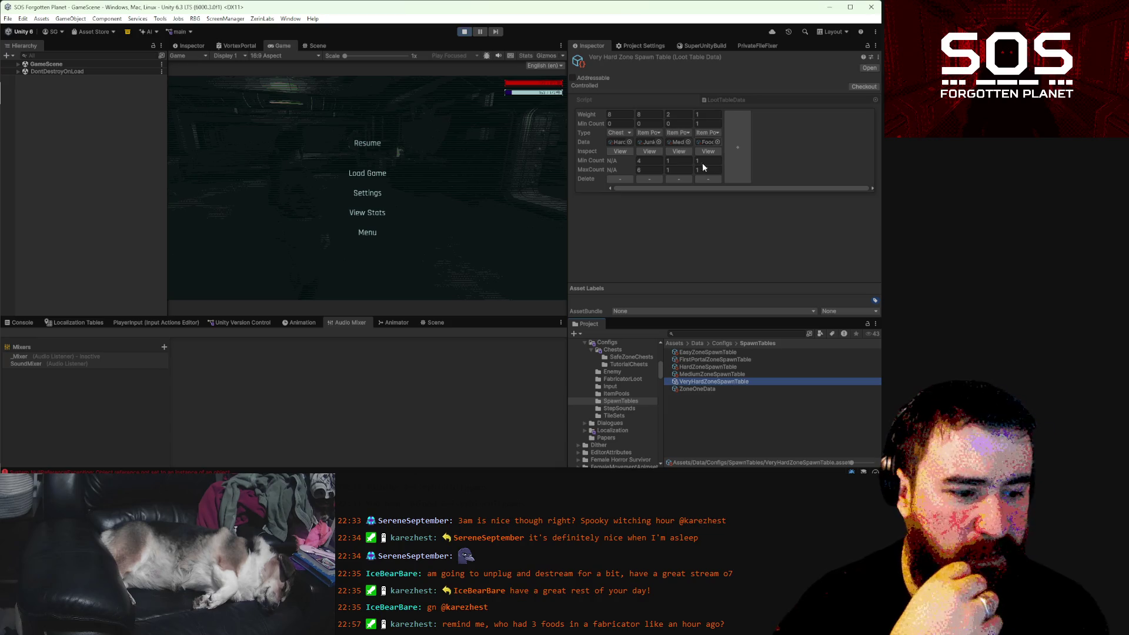
# - Set the Very Hard Zone Spawn Table's fourth entry Min Count to 2
pyautogui.click(731, 375)
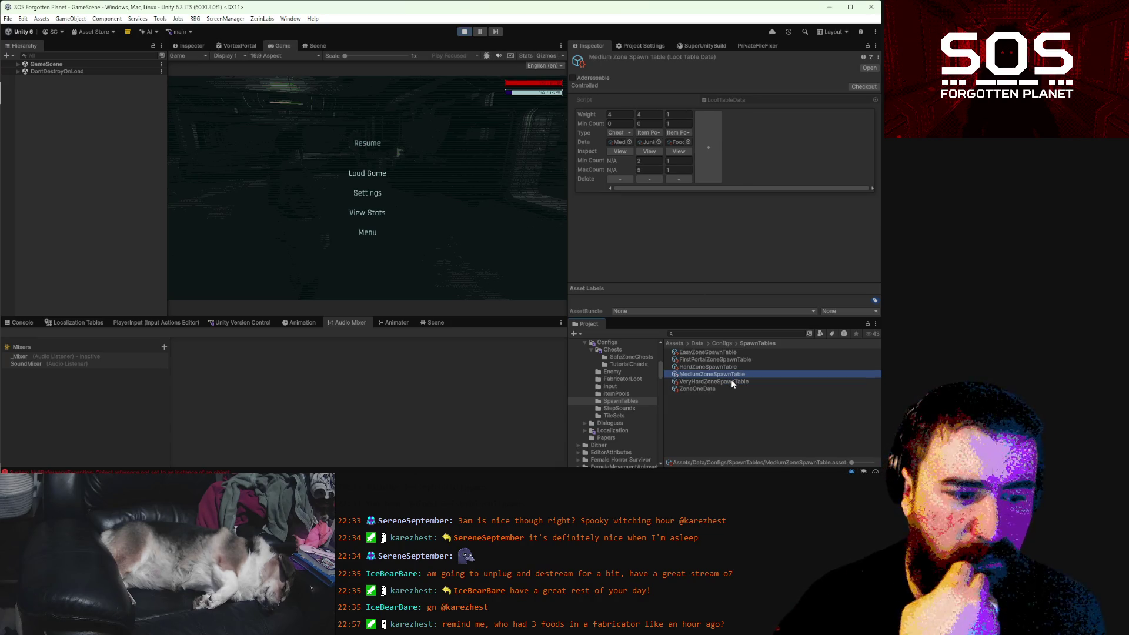
pyautogui.click(731, 380)
pyautogui.click(710, 114)
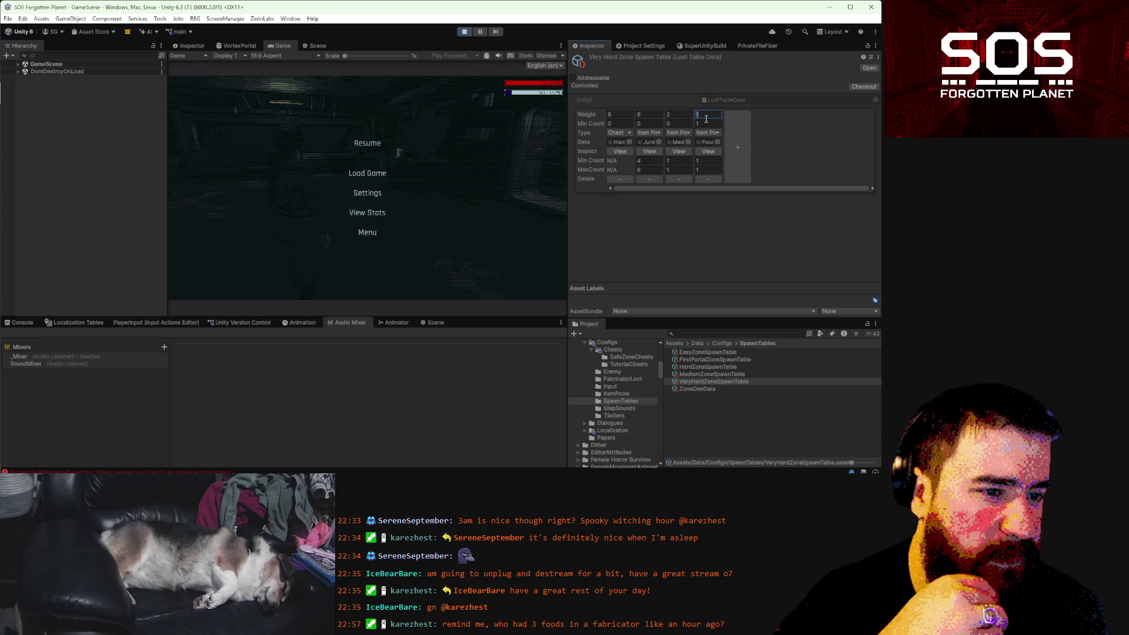
pyautogui.click(704, 124)
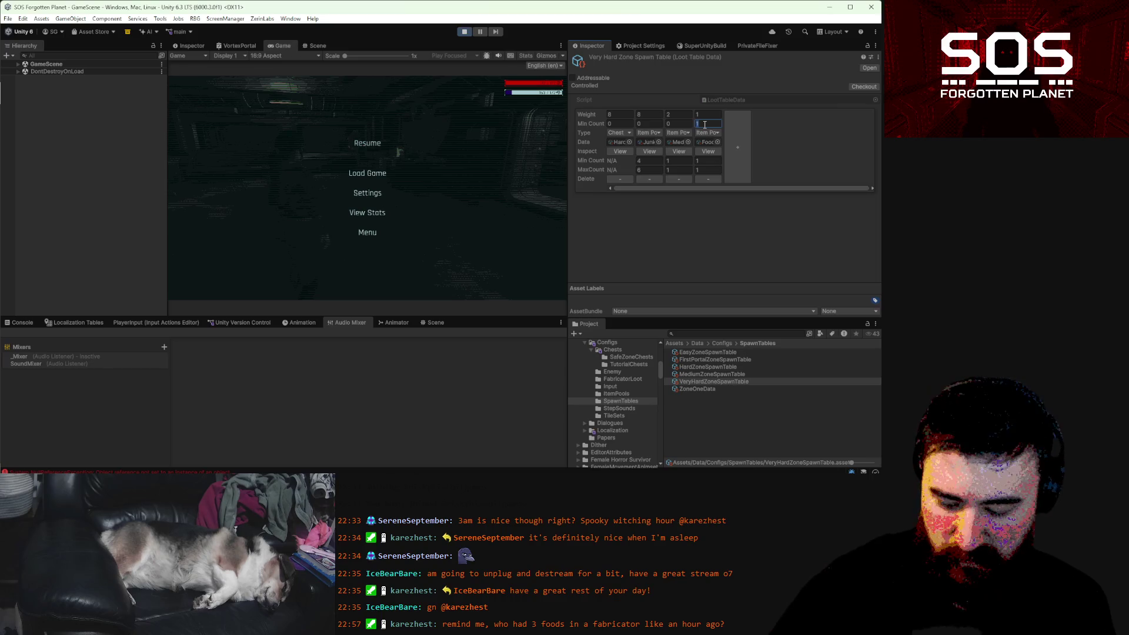
pyautogui.write('2')
pyautogui.click(712, 227)
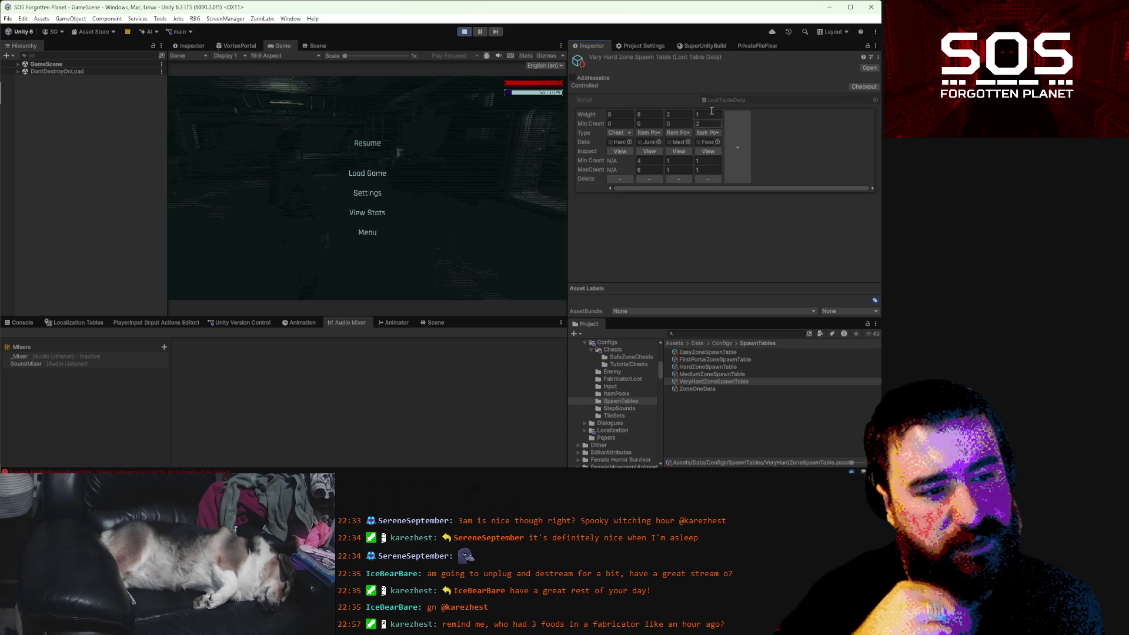
# - Trace the spawn tables to their chest assets and compare EasyFirstPortalChest and EasyChest loot tables
pyautogui.click(703, 374)
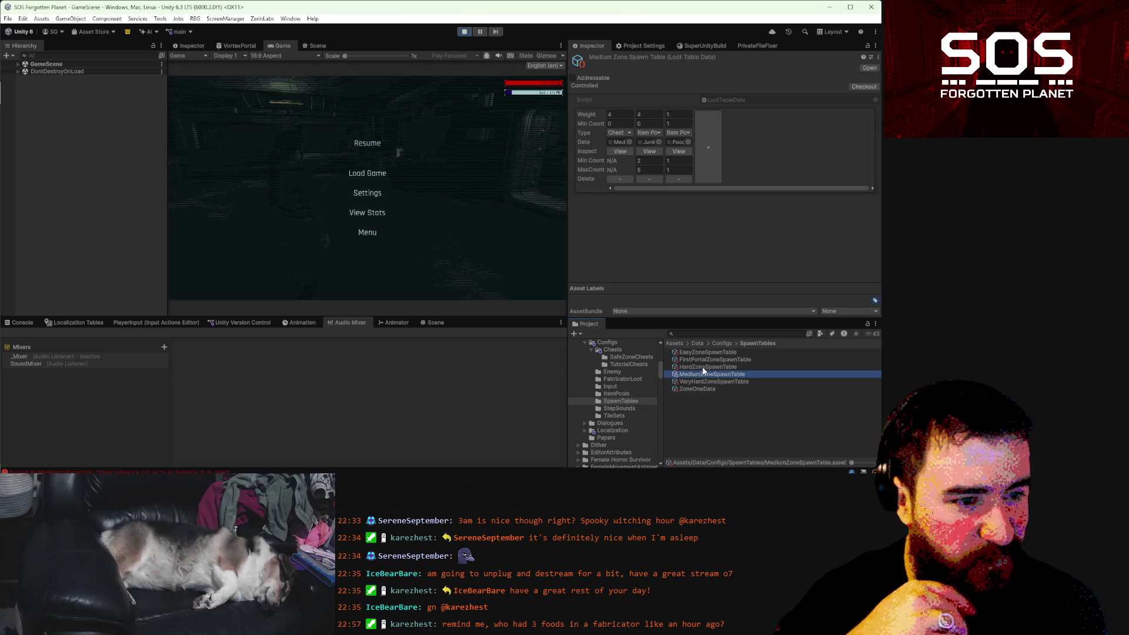
pyautogui.click(702, 367)
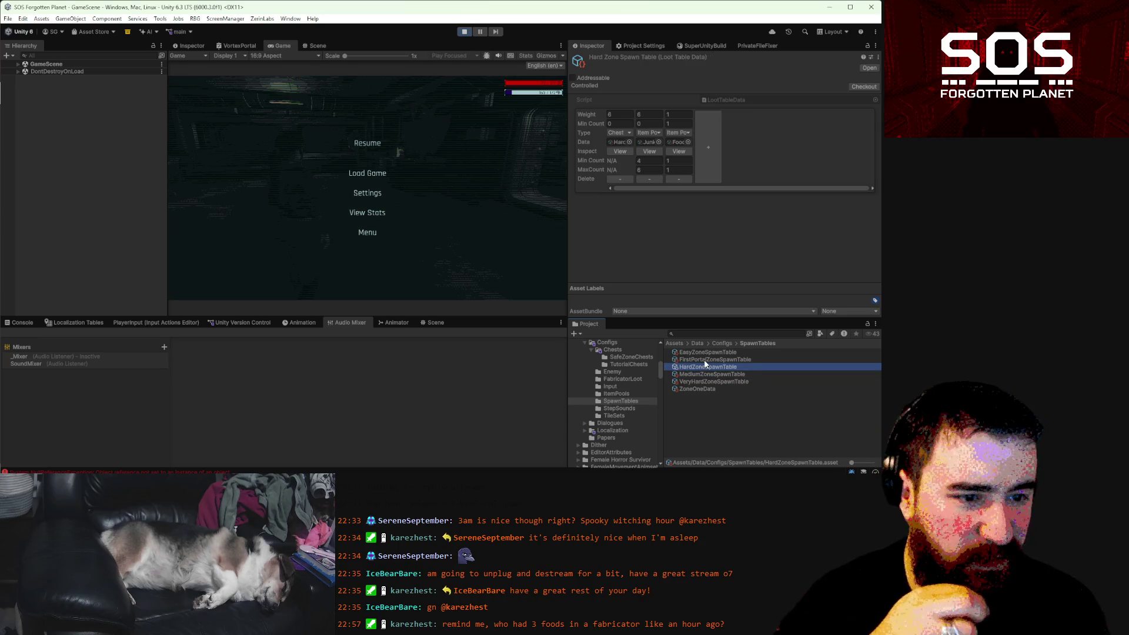
pyautogui.click(704, 359)
pyautogui.click(622, 141)
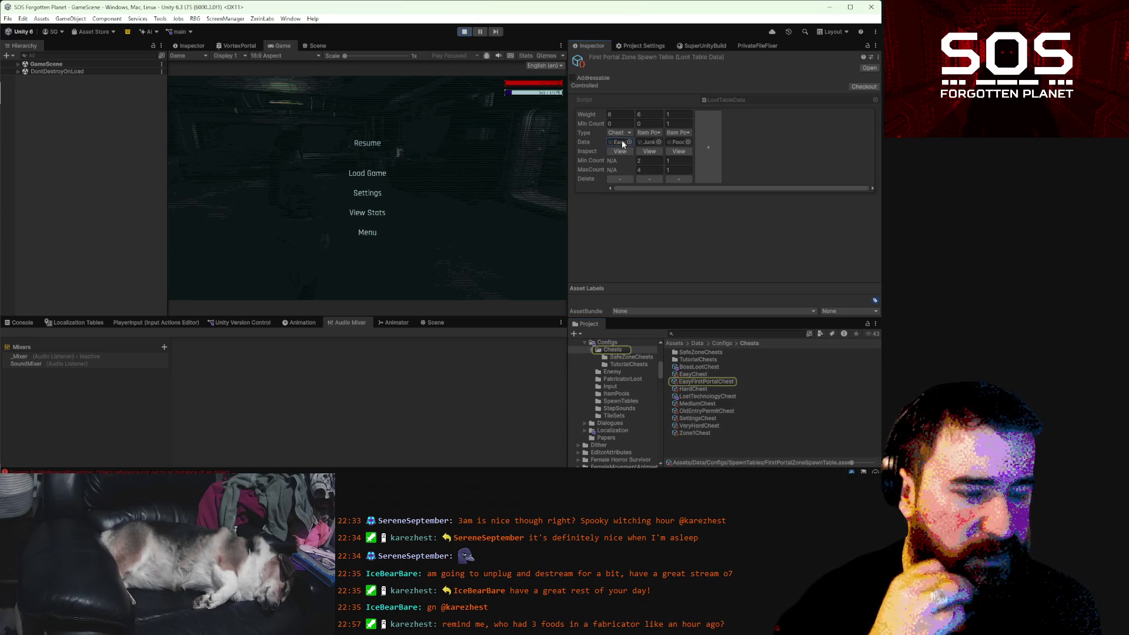
pyautogui.click(707, 381)
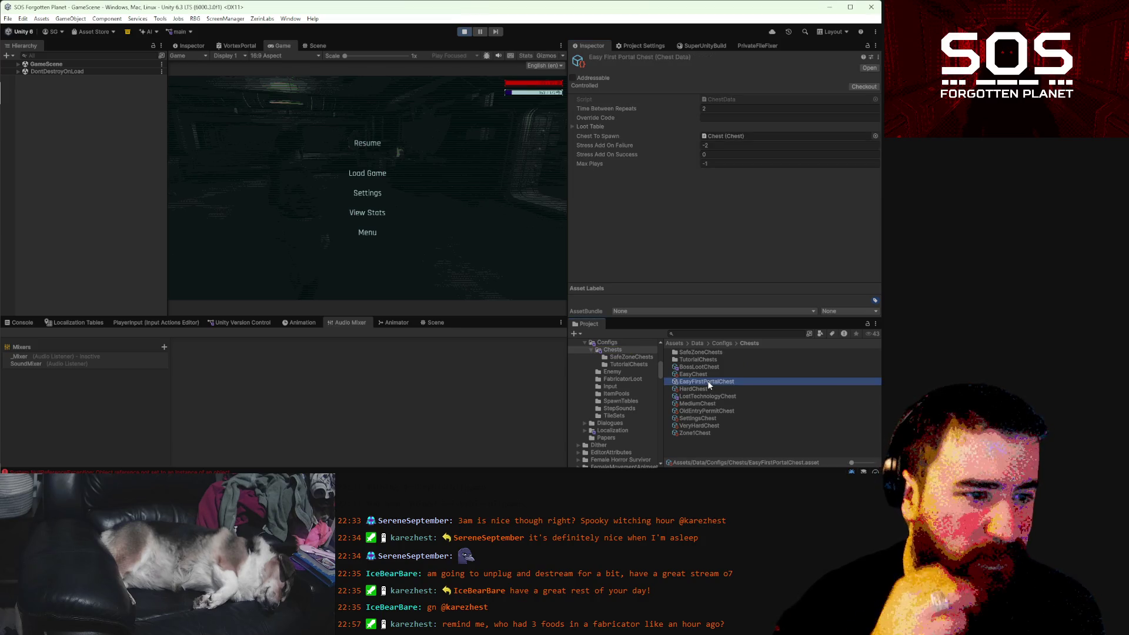
pyautogui.click(573, 127)
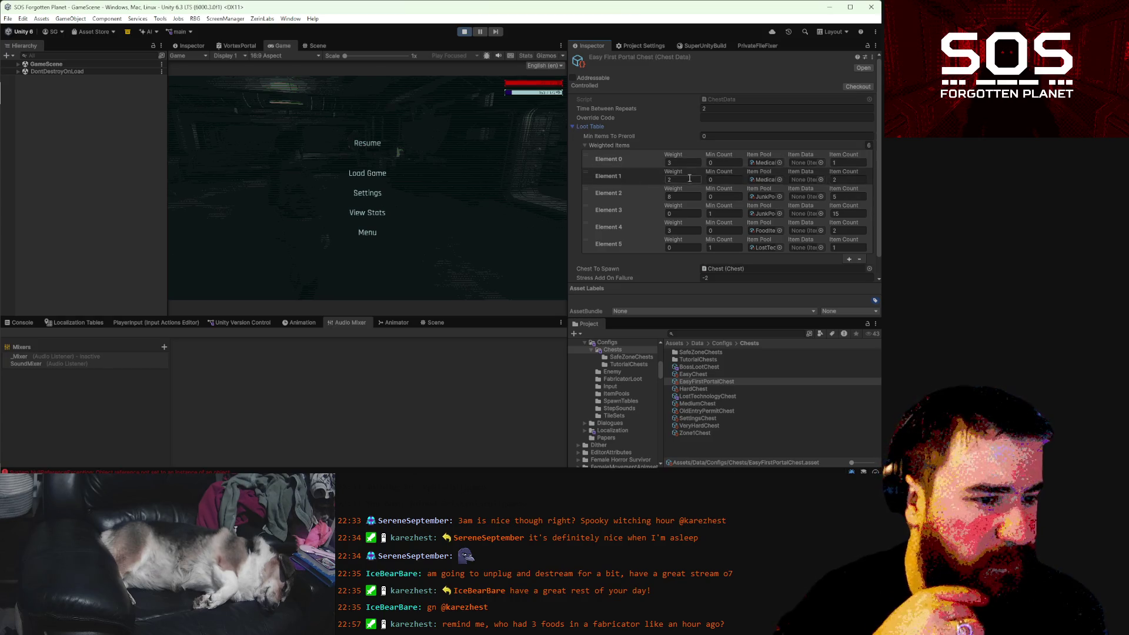
pyautogui.click(704, 373)
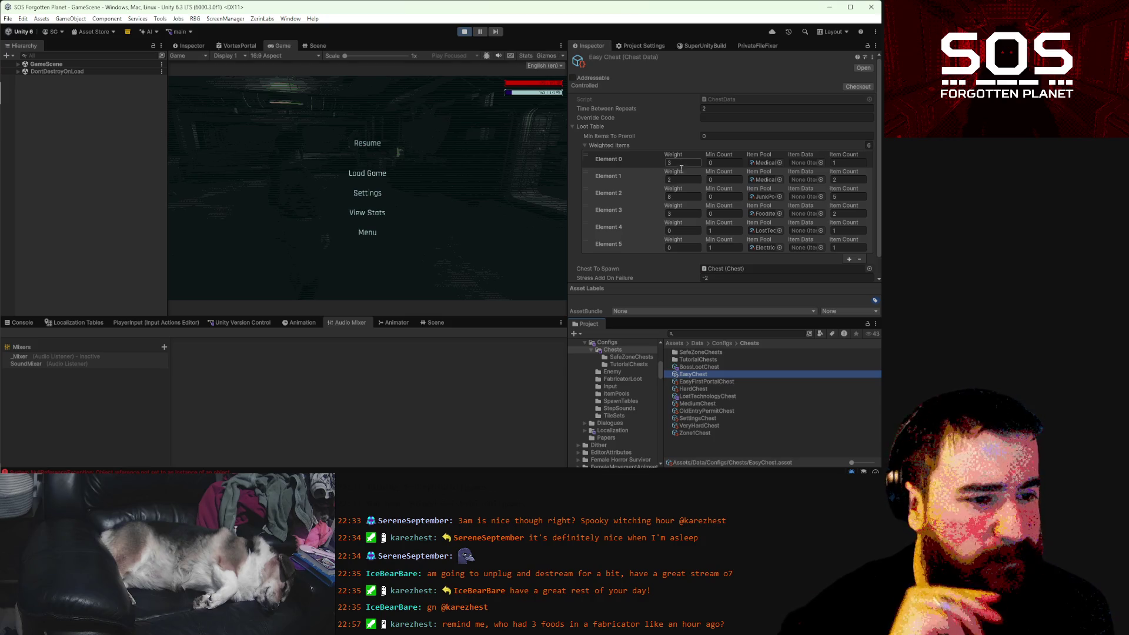
pyautogui.click(678, 214)
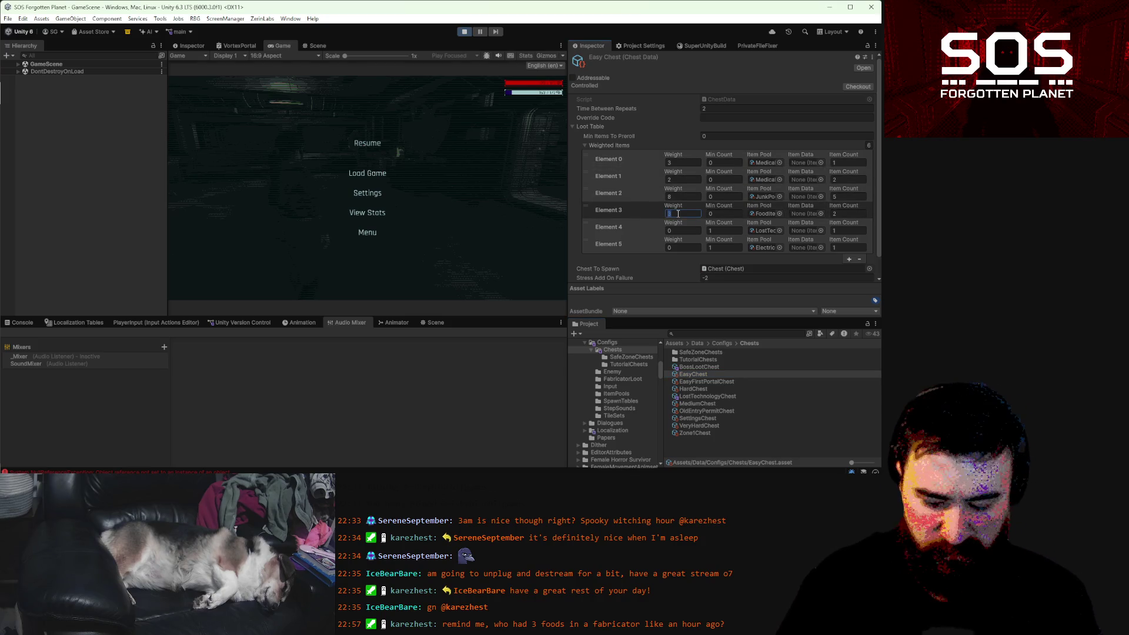
pyautogui.write('4')
pyautogui.click(692, 382)
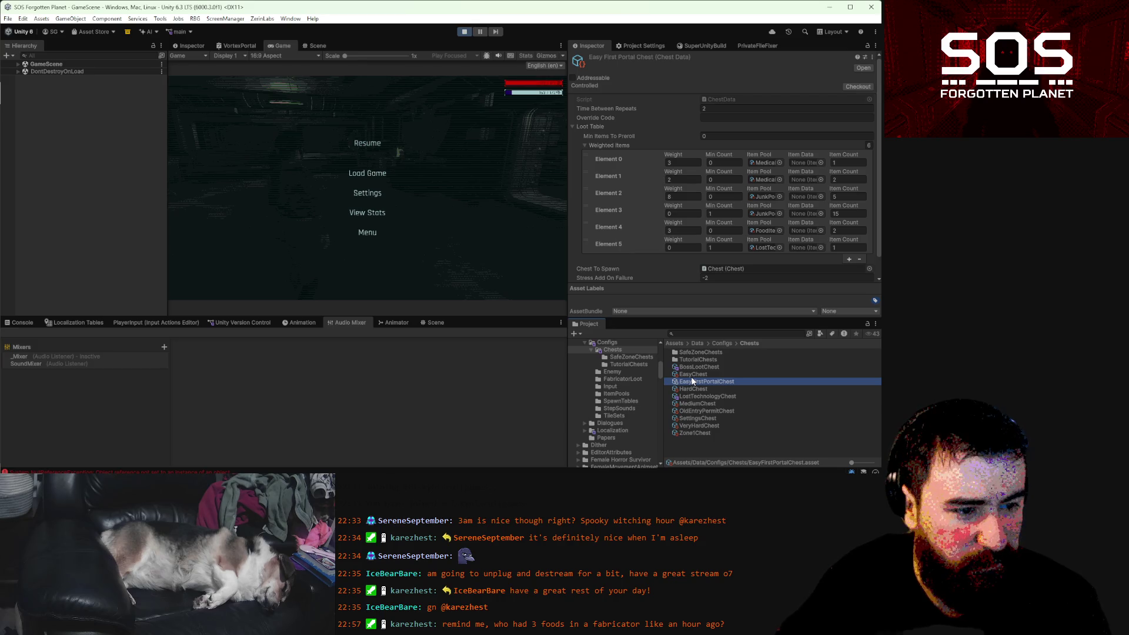
# - Set Element 3 weight to 4 in both HardChest and Zone1Chest loot tables
pyautogui.click(694, 389)
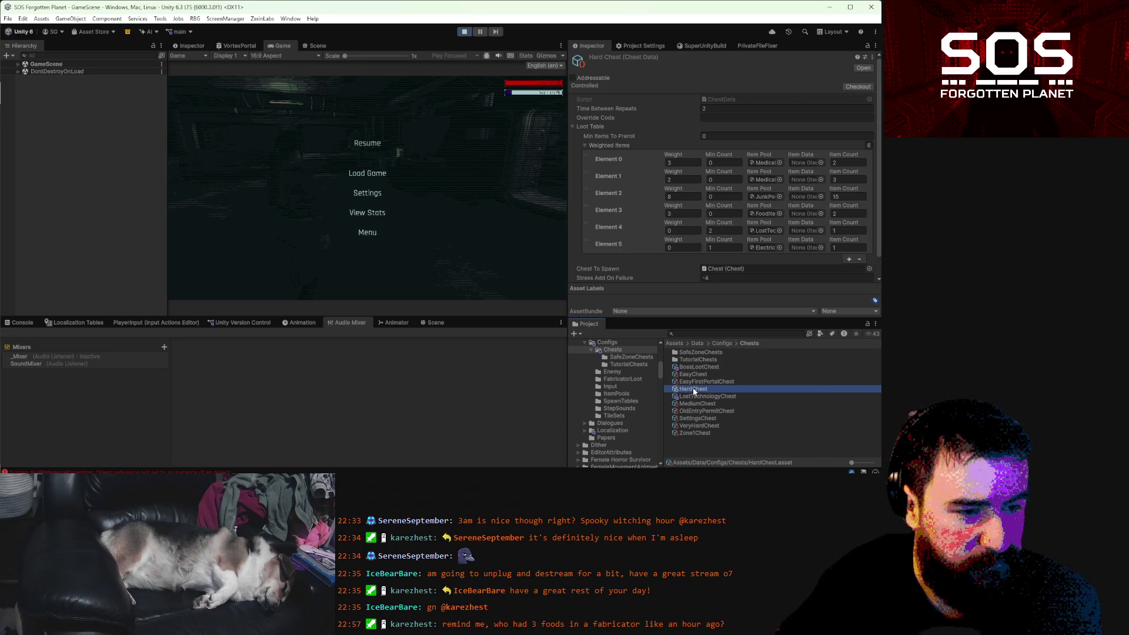
pyautogui.click(682, 213)
pyautogui.write('4')
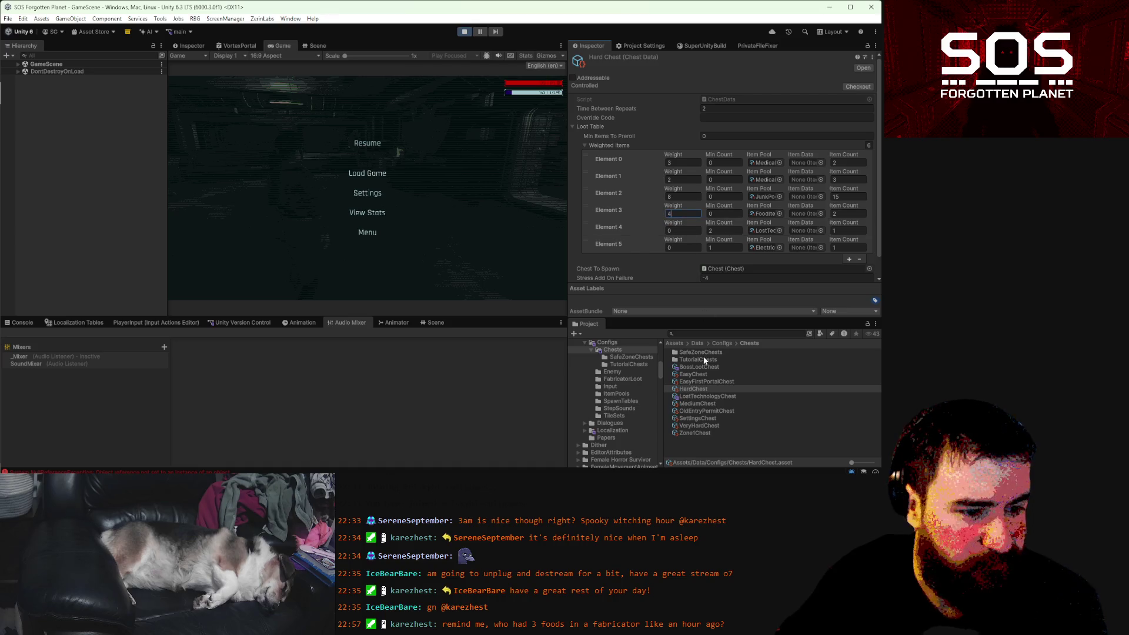
pyautogui.click(694, 402)
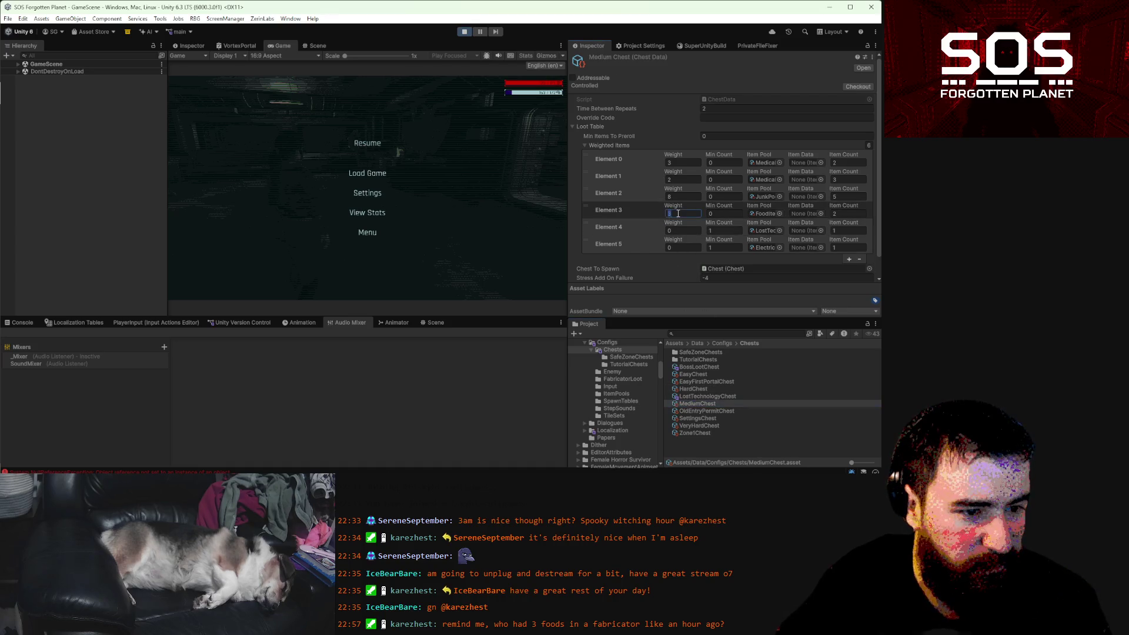
pyautogui.click(697, 416)
pyautogui.click(697, 425)
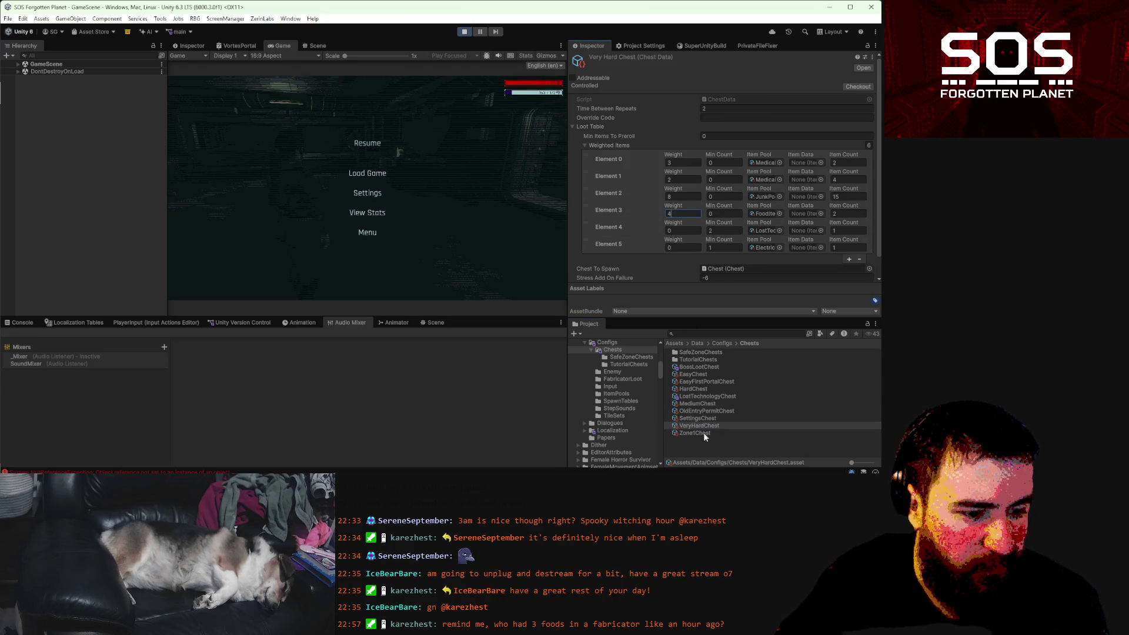
pyautogui.click(703, 432)
pyautogui.click(682, 214)
pyautogui.write('4')
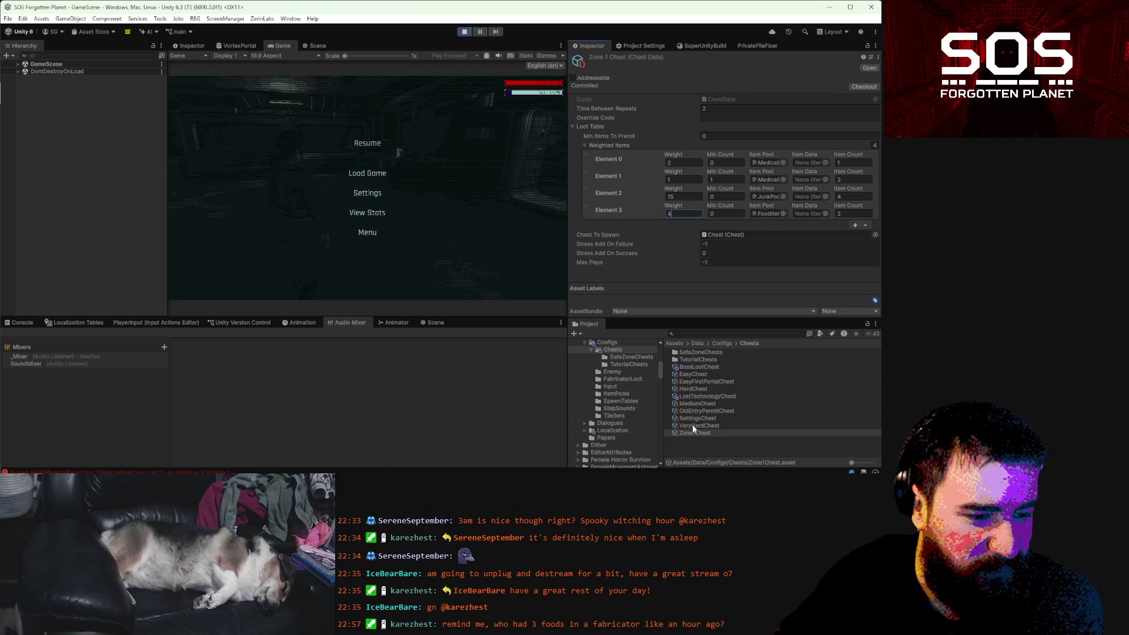
pyautogui.click(690, 432)
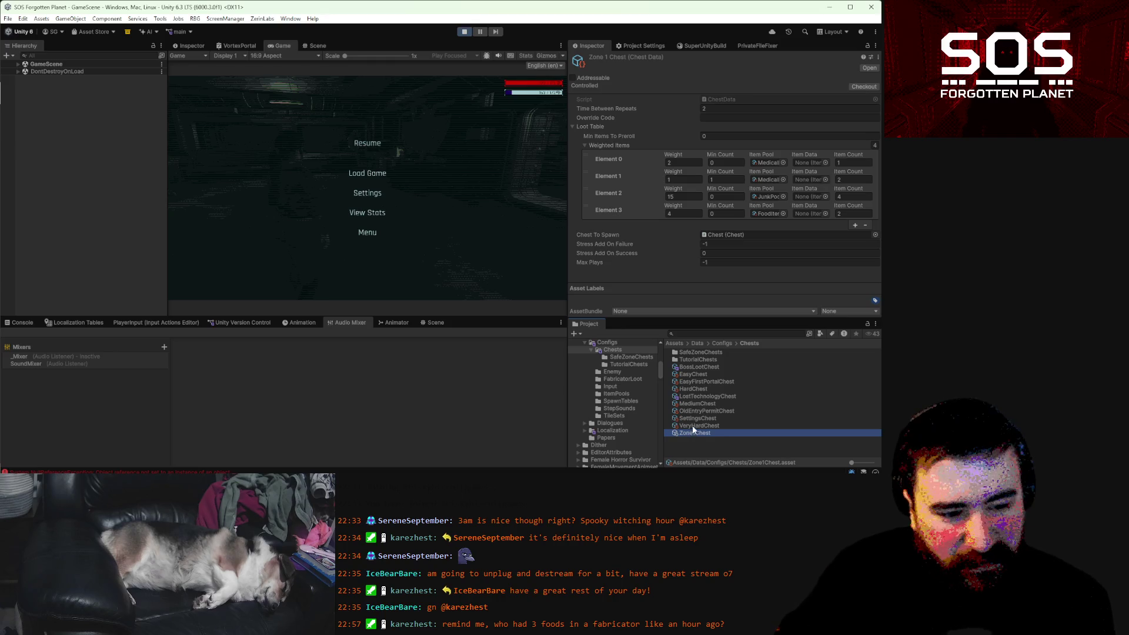
# - Review VeryHardChest, SettingsChest and OldEntryPermitChest data, then save with Ctrl+S
pyautogui.click(693, 426)
pyautogui.click(696, 418)
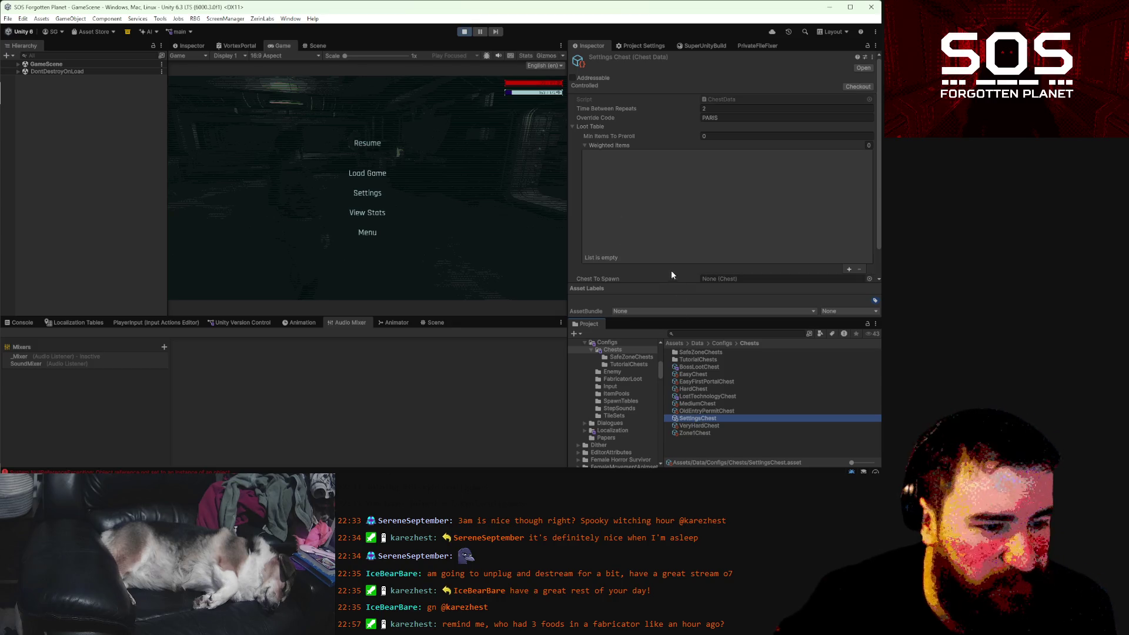
pyautogui.click(688, 411)
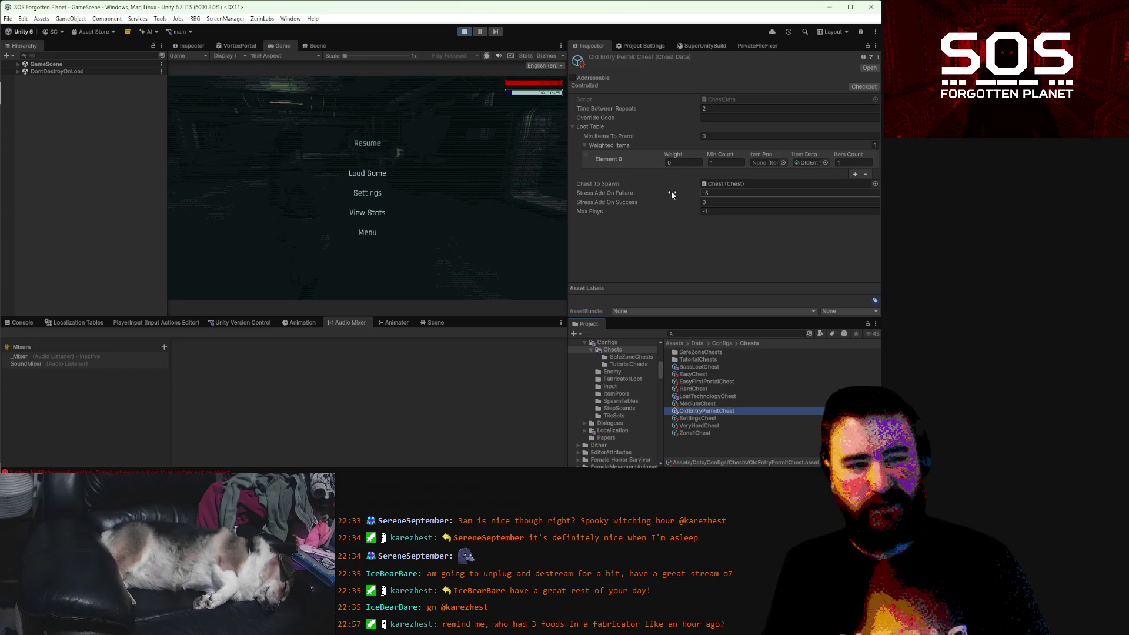
pyautogui.hotkey('ctrl', 's')
# - Resume the game, run through the corridor into the storage room, and pause
pyautogui.press('Escape')
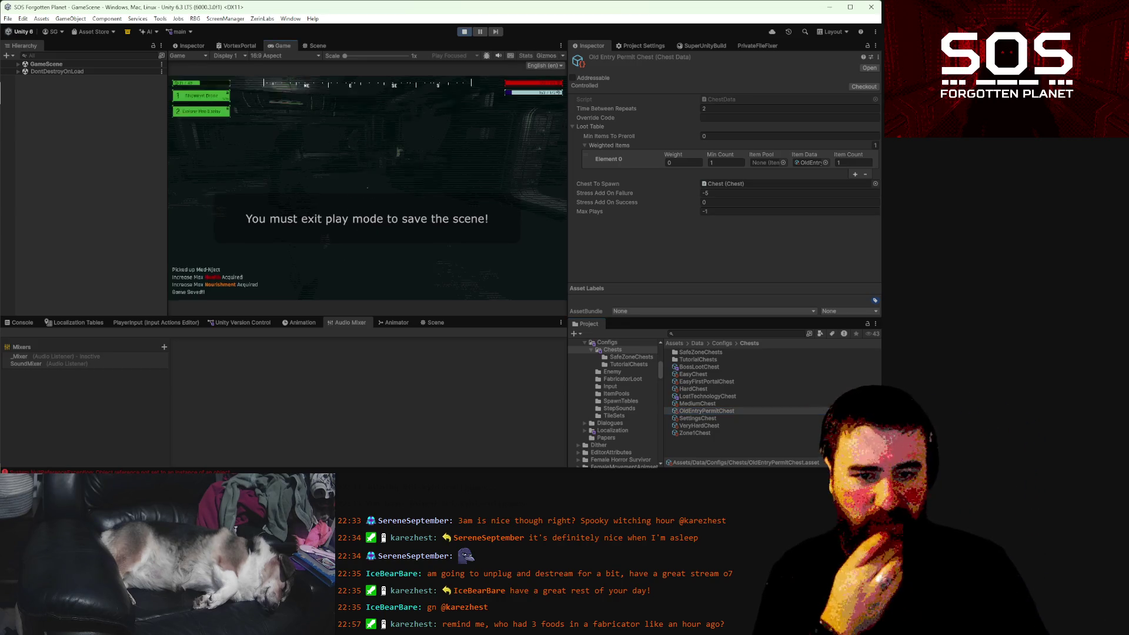
pyautogui.press('w')
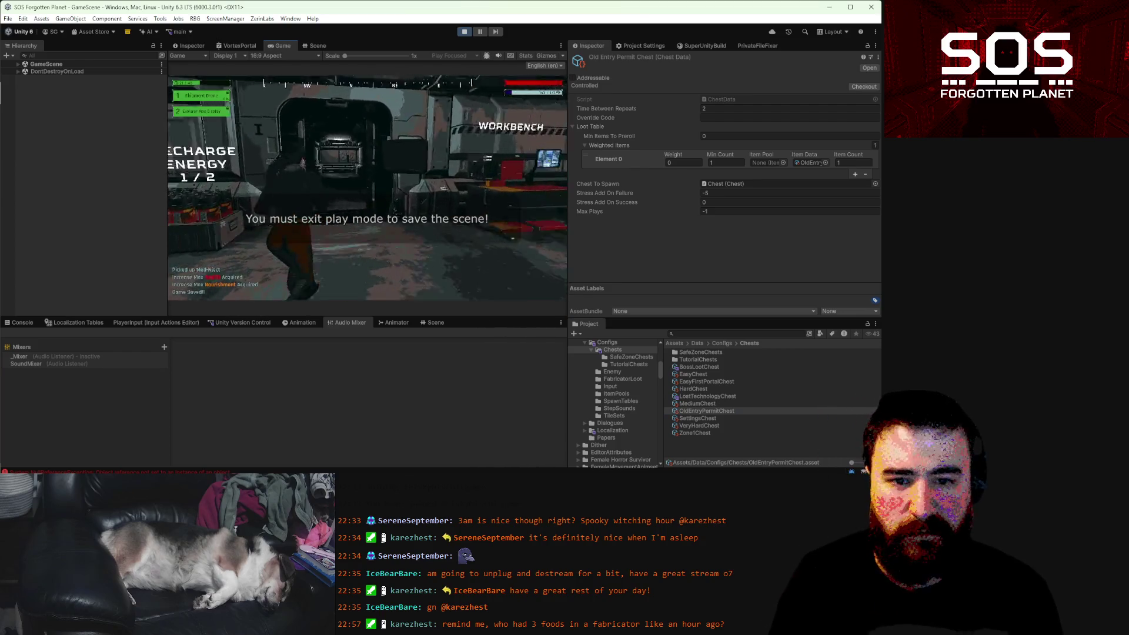
pyautogui.press('w')
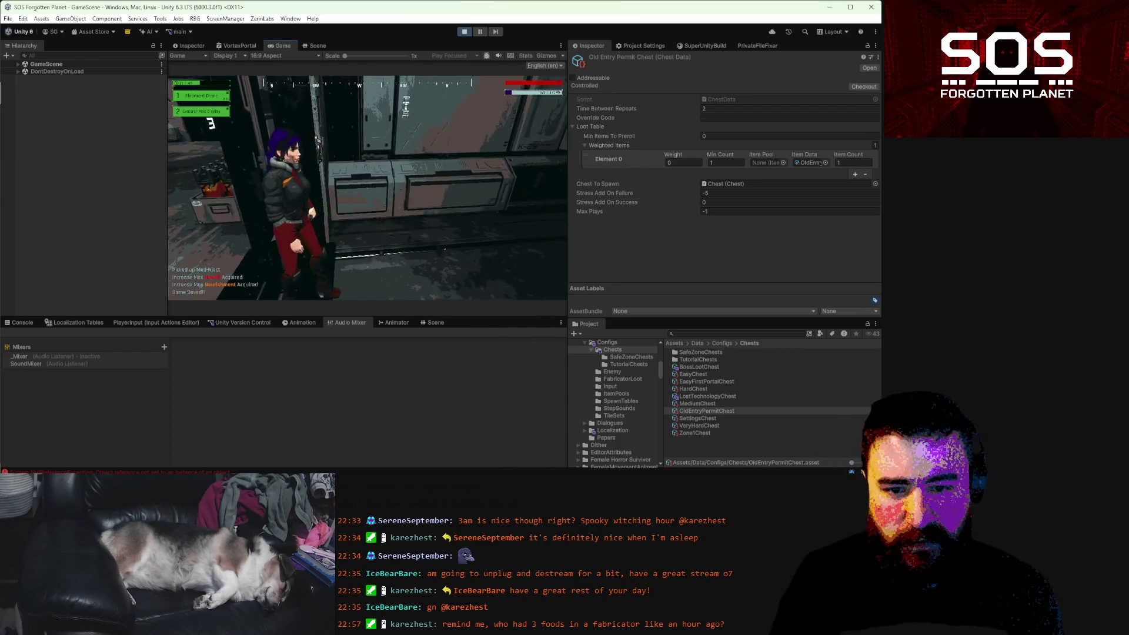
pyautogui.press('w')
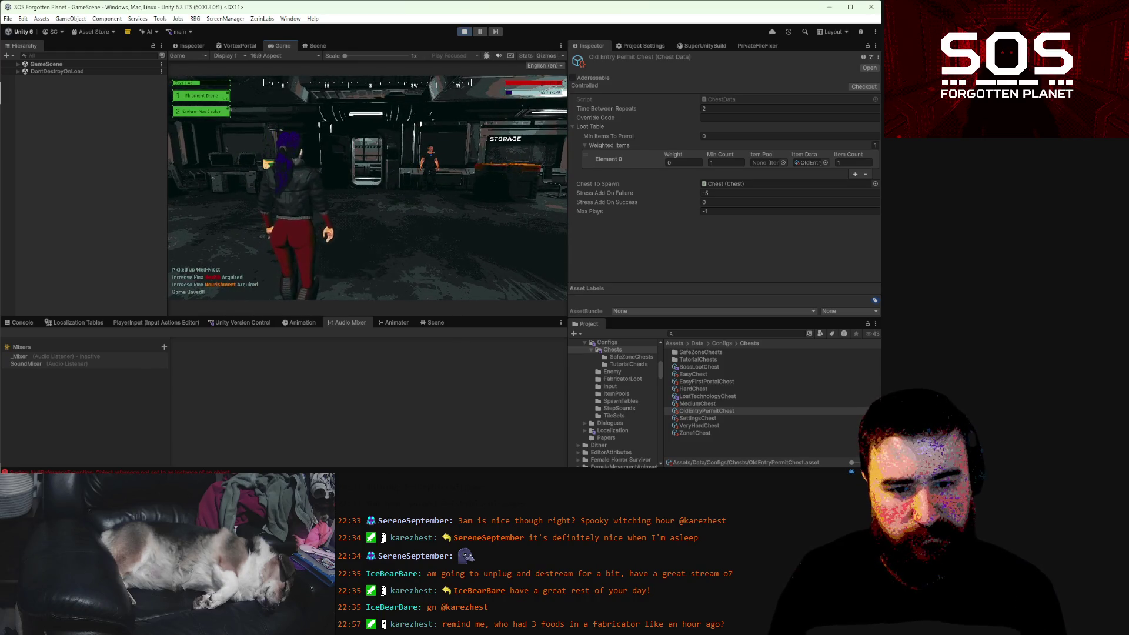
pyautogui.press('Escape')
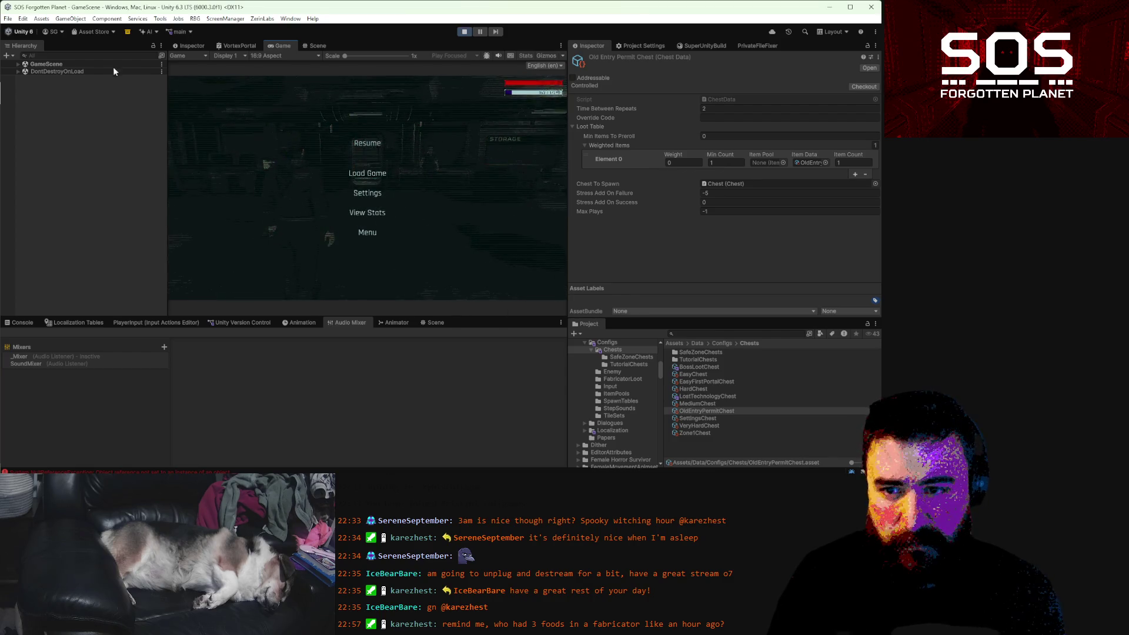
# - Search the Hierarchy for 'player' and select the Player object
pyautogui.click(101, 58)
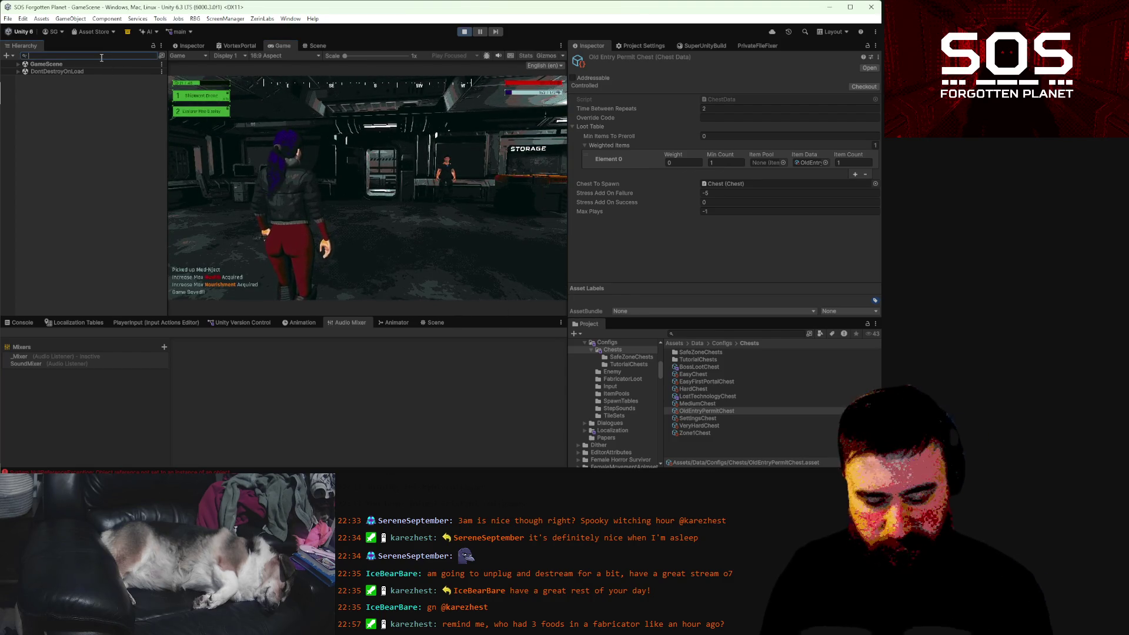
pyautogui.write('player')
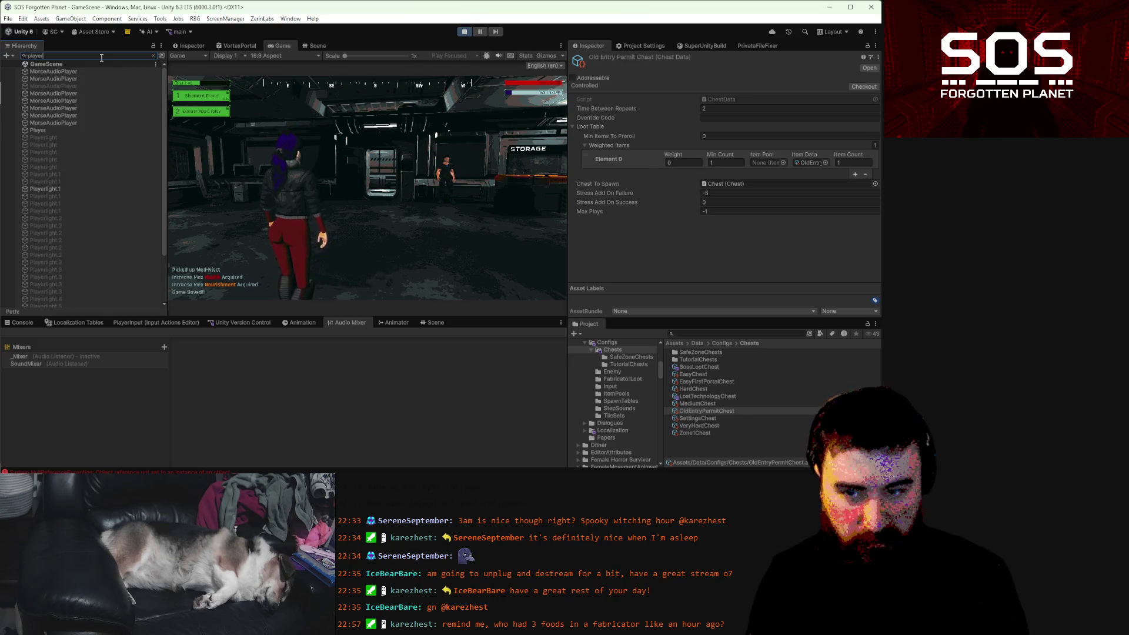
pyautogui.click(66, 129)
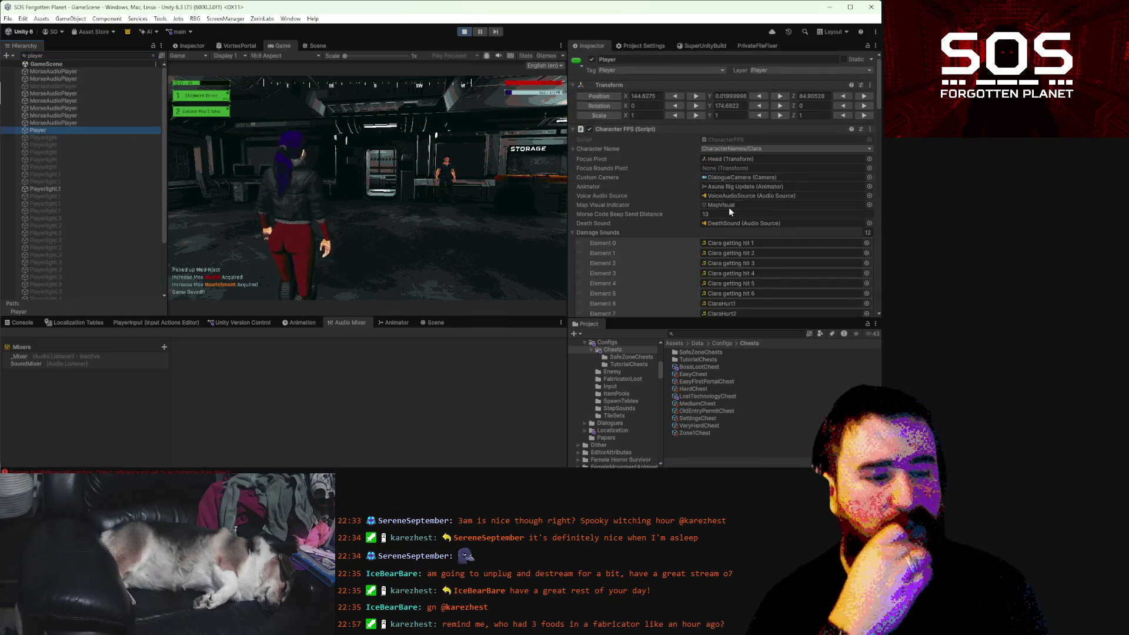
# - Scroll the Player's Inspector down to Cam Rotation Config, then return focus to the Game view
pyautogui.scroll(-5, 727, 212)
pyautogui.scroll(-6, 728, 210)
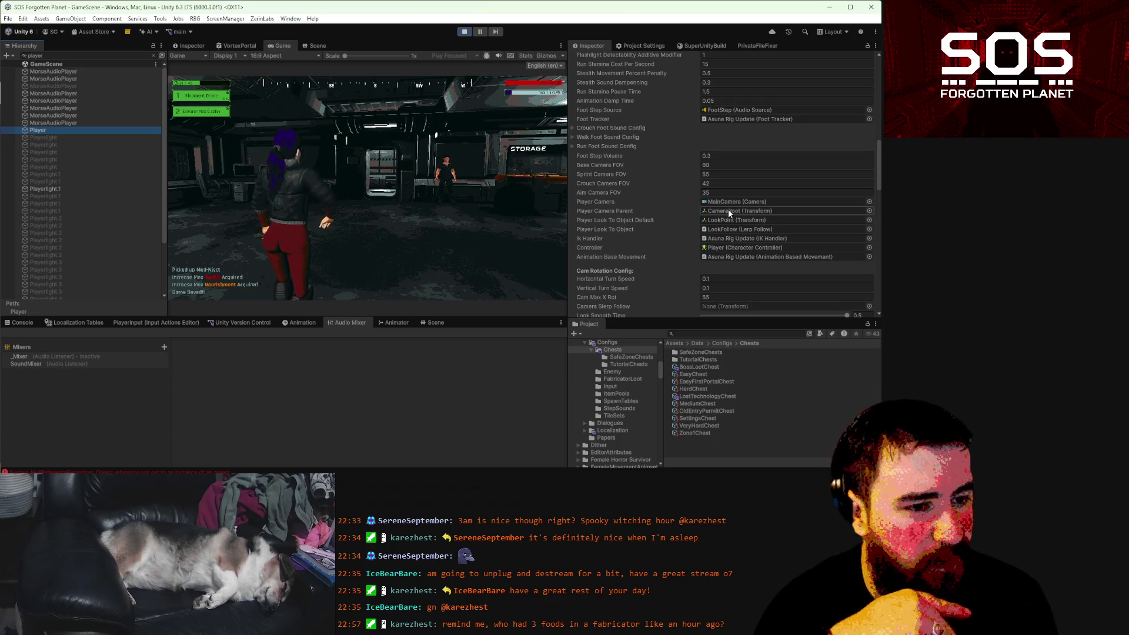
pyautogui.scroll(-7, 728, 209)
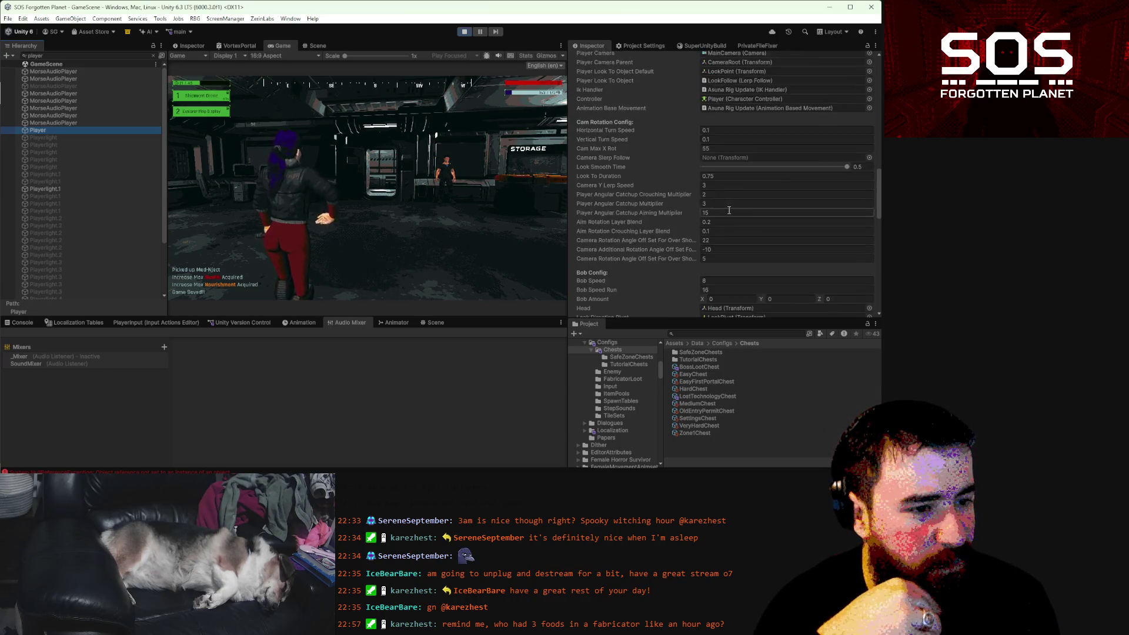
pyautogui.click(368, 189)
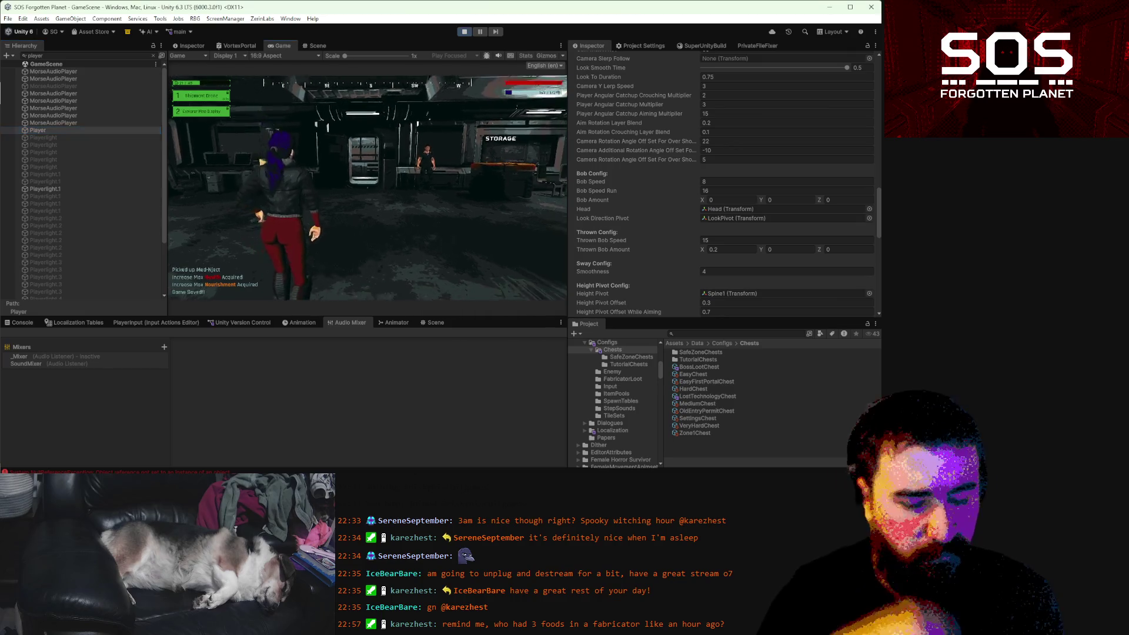
# - Take all items, including the Battery, from the storage locker into the inventory
pyautogui.press('w')
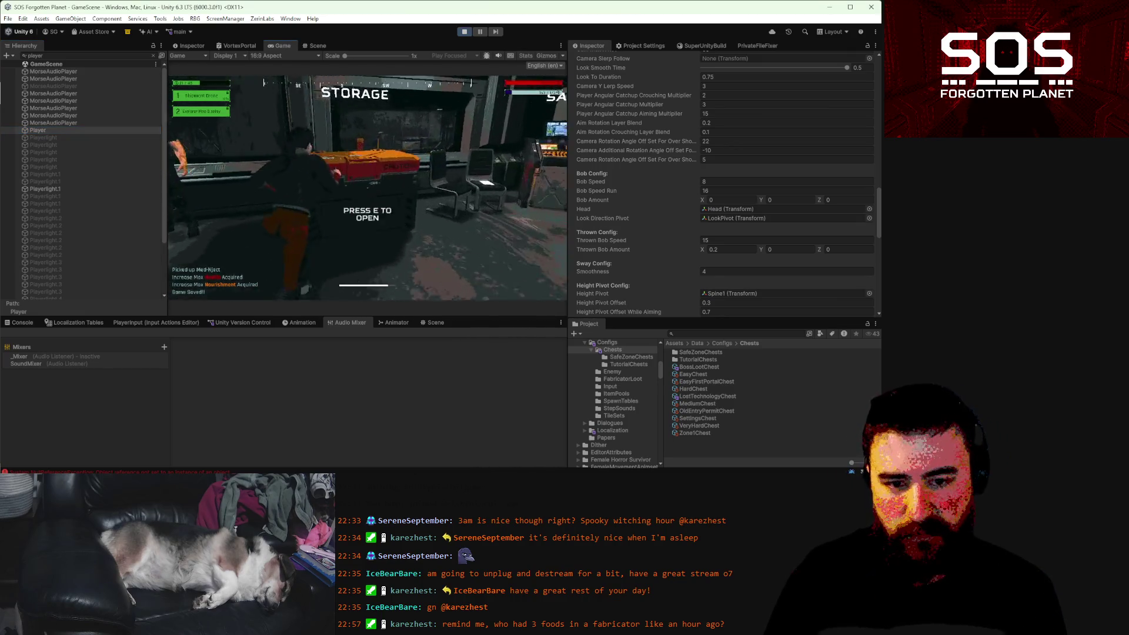
pyautogui.press('e')
pyautogui.keyDown('ctrl'); pyautogui.click(461, 120); pyautogui.keyUp('ctrl')
pyautogui.keyDown('ctrl'); pyautogui.click(462, 121); pyautogui.keyUp('ctrl')
pyautogui.keyDown('ctrl'); pyautogui.click(462, 121); pyautogui.keyUp('ctrl')
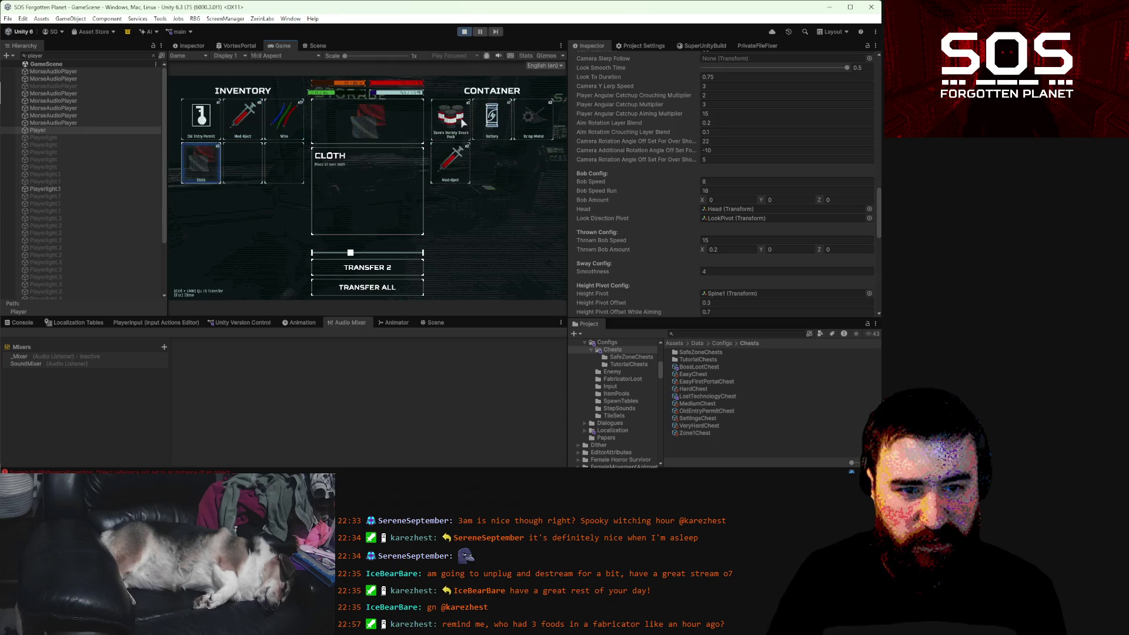
pyautogui.keyDown('ctrl'); pyautogui.click(462, 120); pyautogui.keyUp('ctrl')
pyautogui.keyDown('ctrl'); pyautogui.click(461, 117); pyautogui.keyUp('ctrl')
pyautogui.press('Escape')
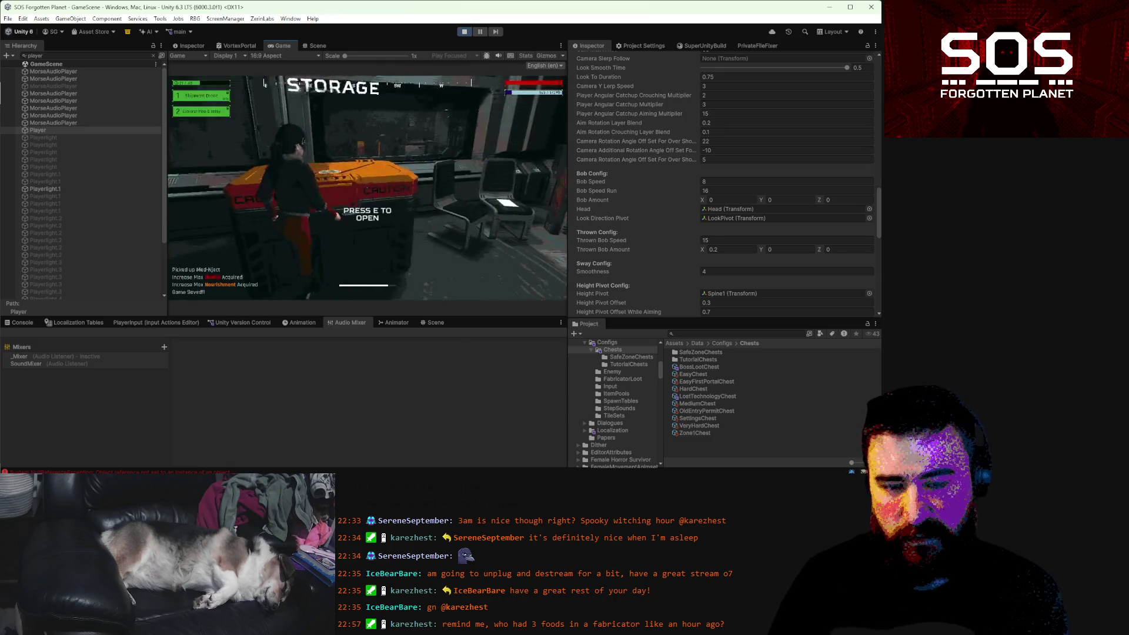
# - Drop the snack pack, Battery, Cloth, Wire and Med-Nject from the inventory
pyautogui.press('Tab')
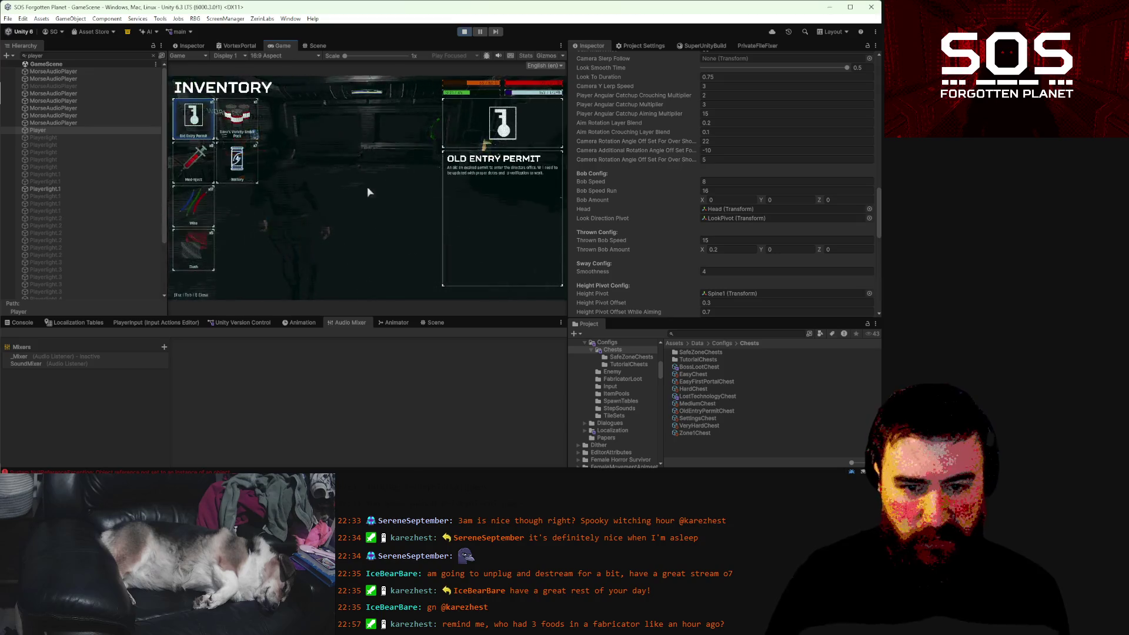
pyautogui.click(237, 118)
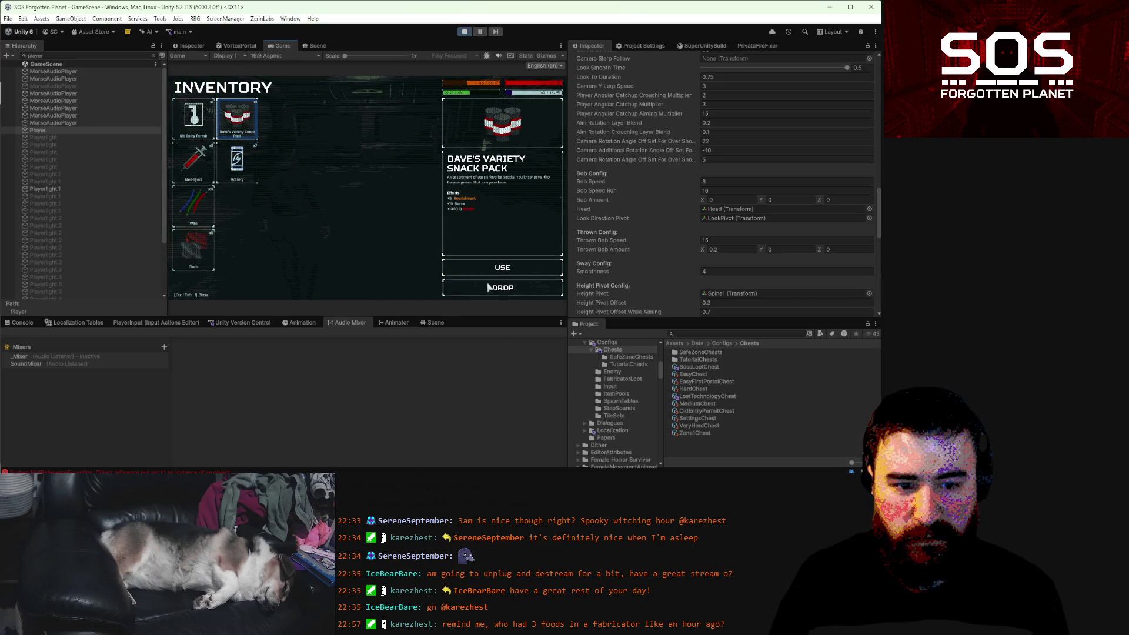
pyautogui.click(506, 287)
pyautogui.click(509, 287)
pyautogui.click(512, 289)
pyautogui.click(517, 291)
pyautogui.click(518, 291)
pyautogui.press('Tab')
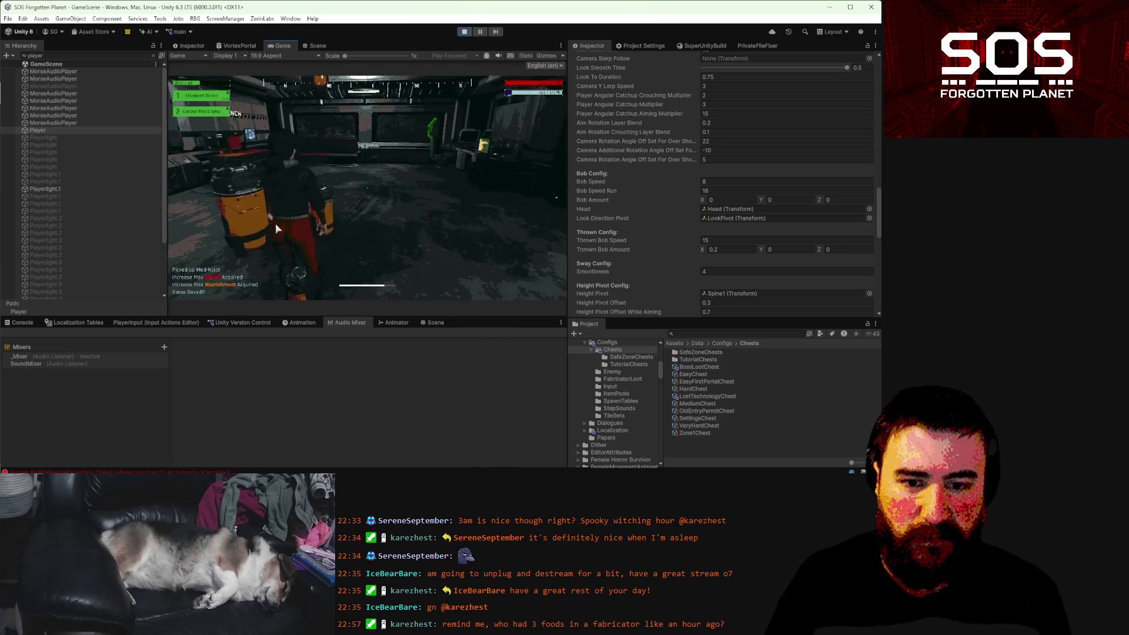
# - Pick up the snack pack, Cloth, 7 batteries, 17 Wire and 8 Med-Nject again
pyautogui.press('w')
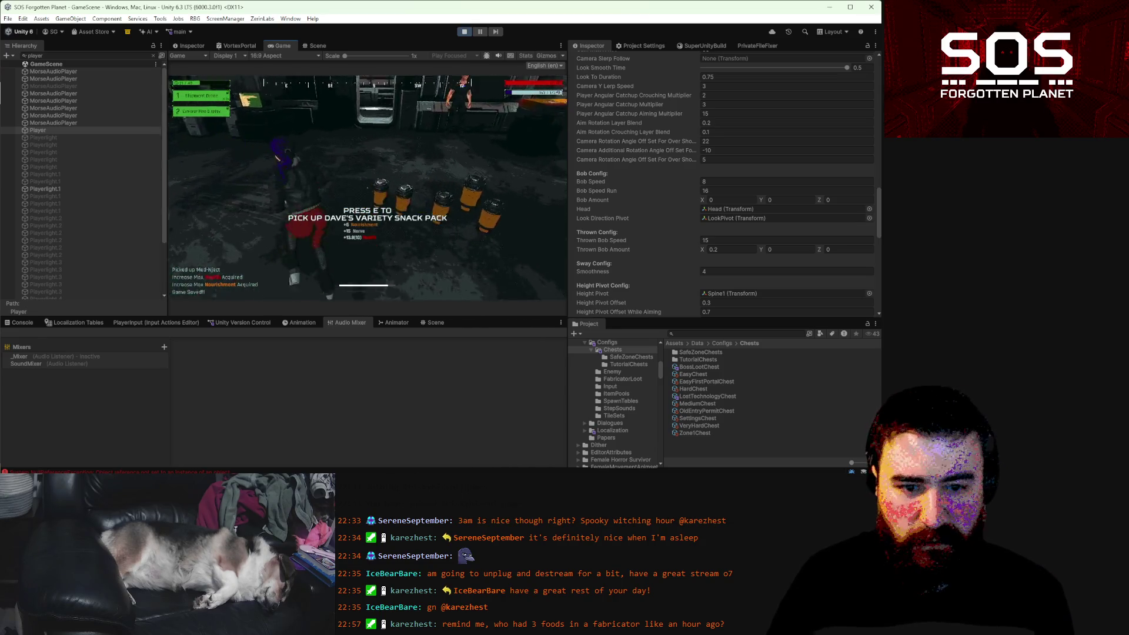
pyautogui.press('e')
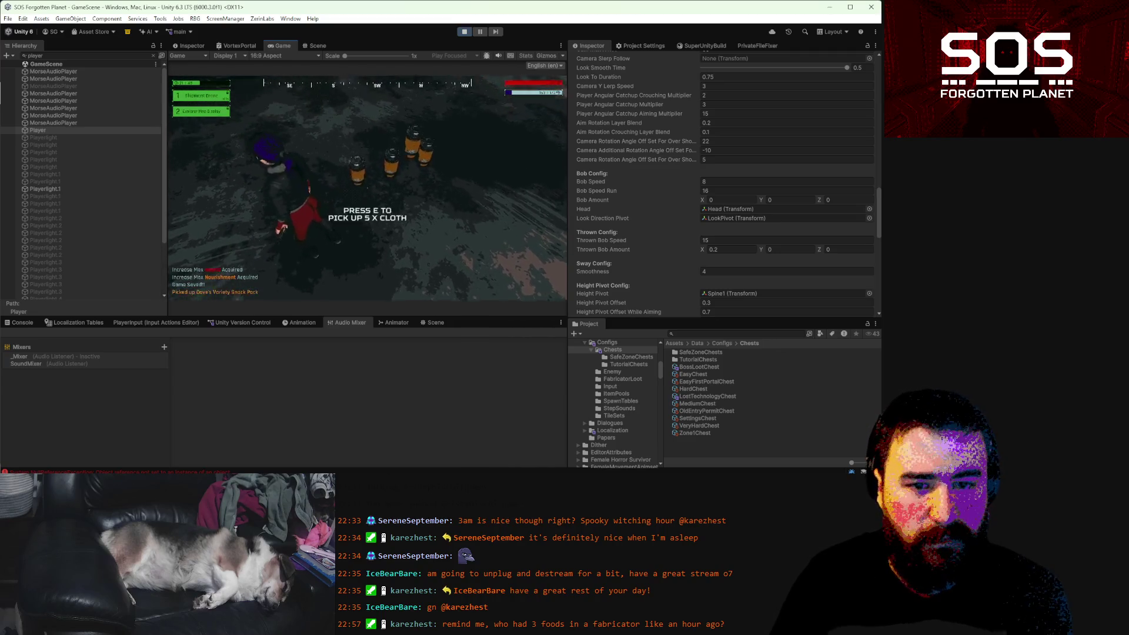
pyautogui.press('e')
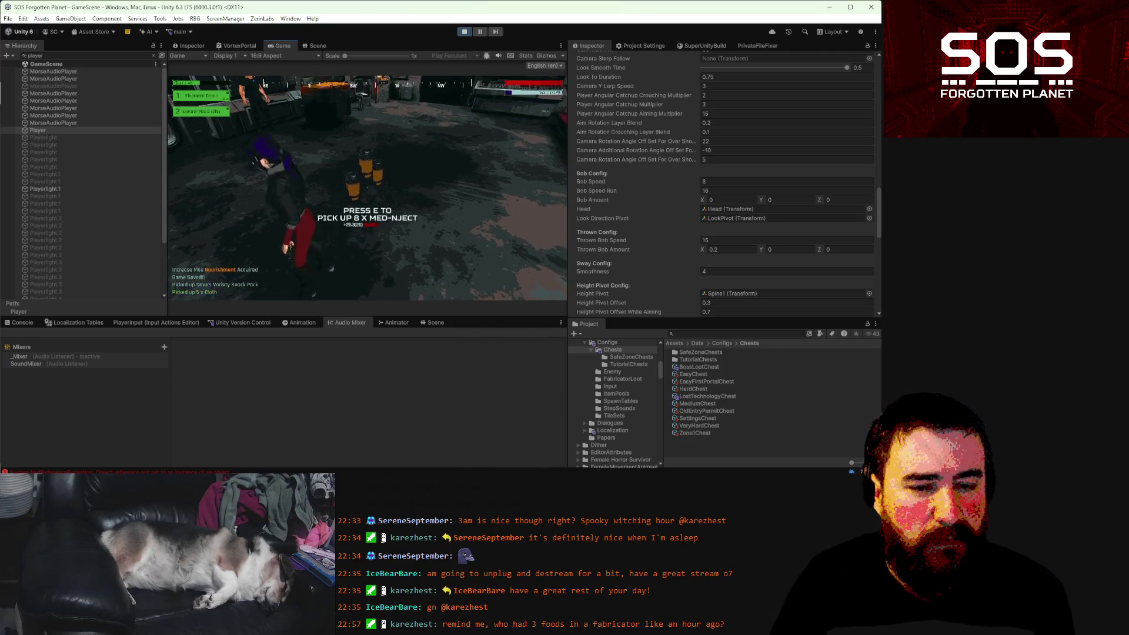
pyautogui.press('w')
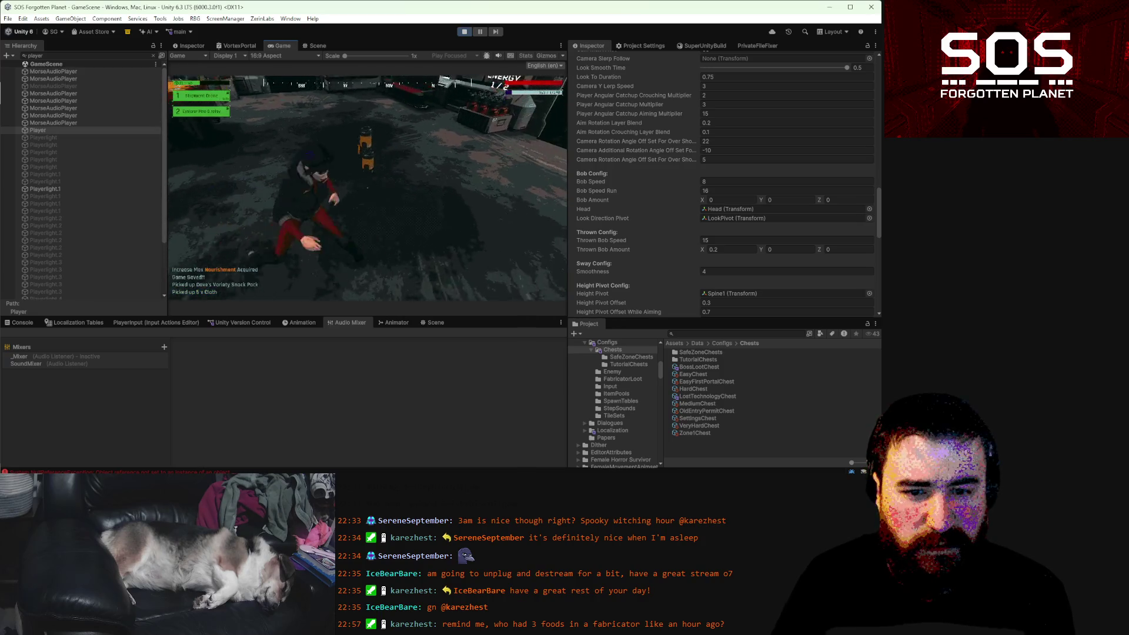
pyautogui.press('w')
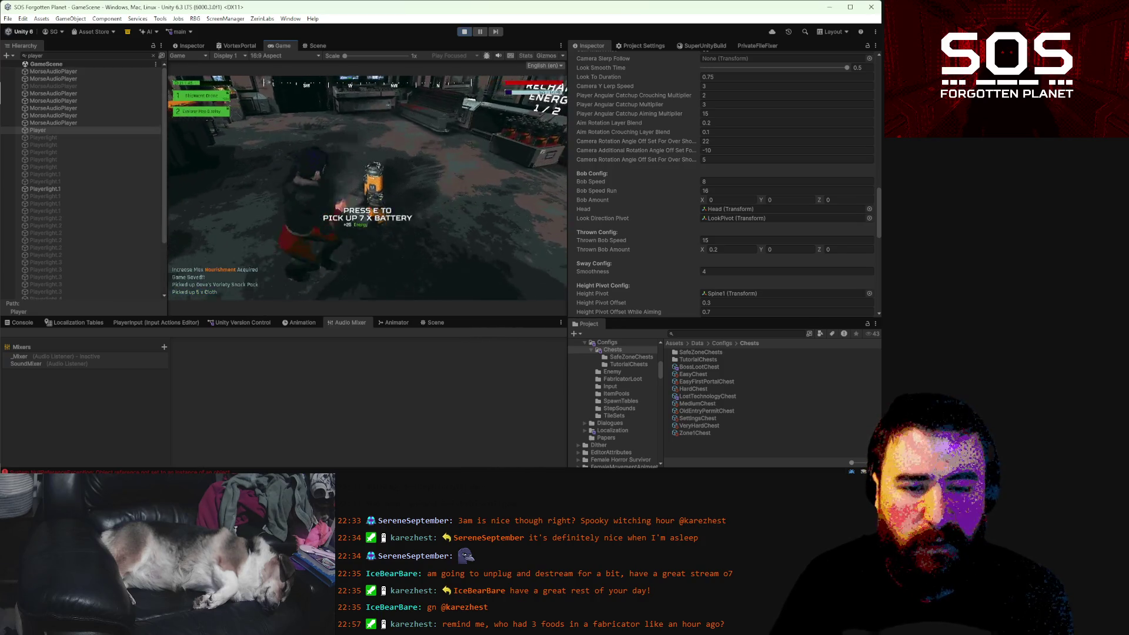
pyautogui.press('s')
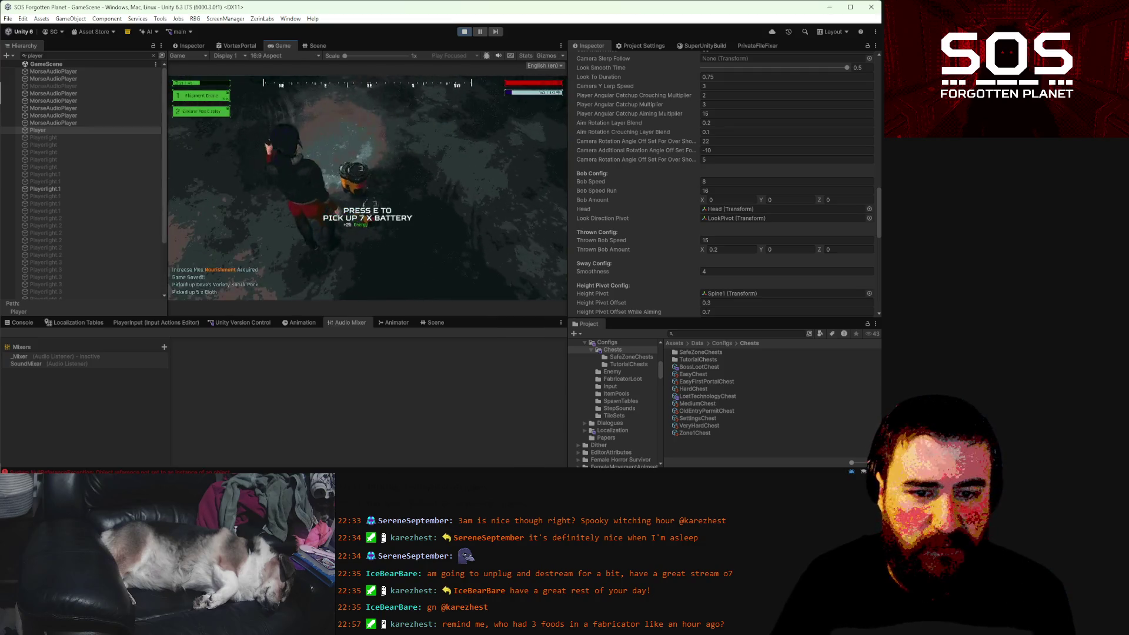
pyautogui.press('e')
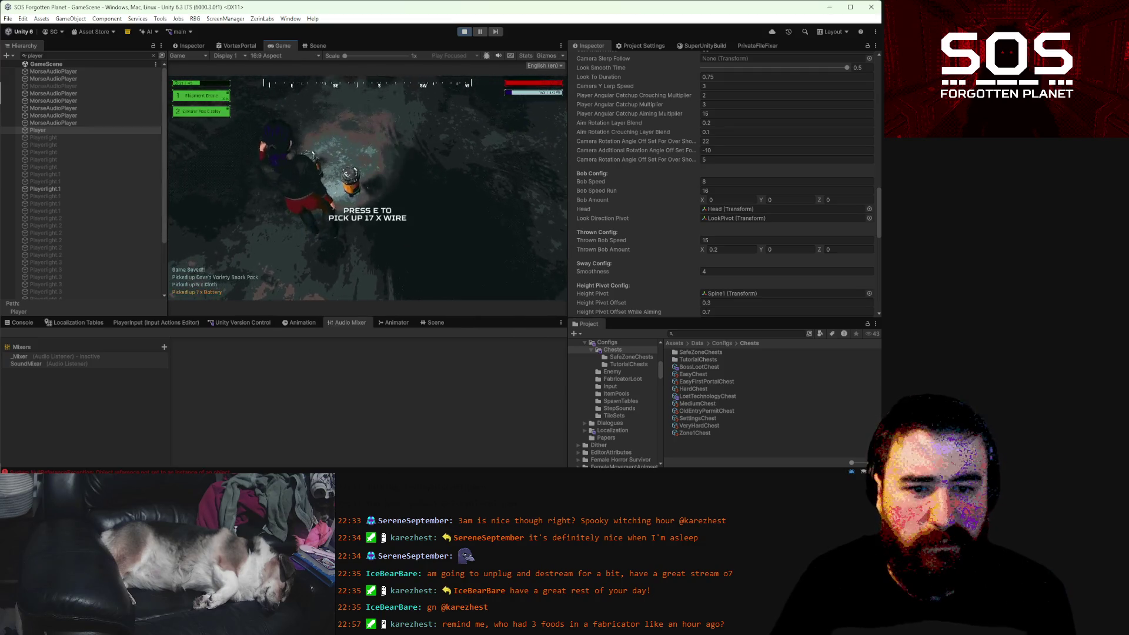
pyautogui.press('e')
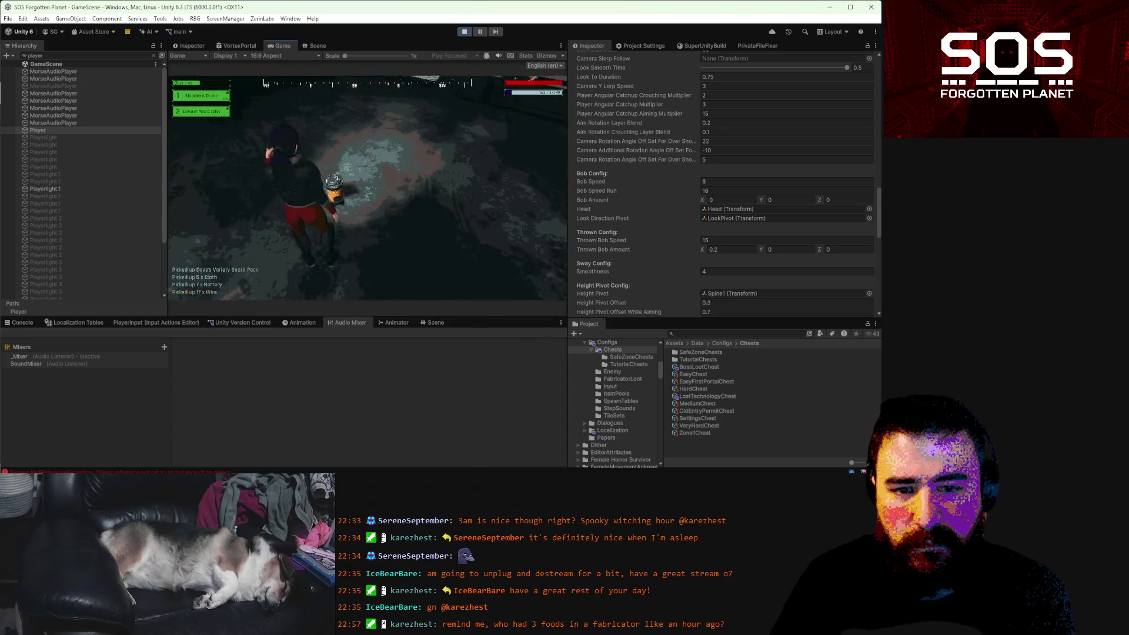
pyautogui.press('e')
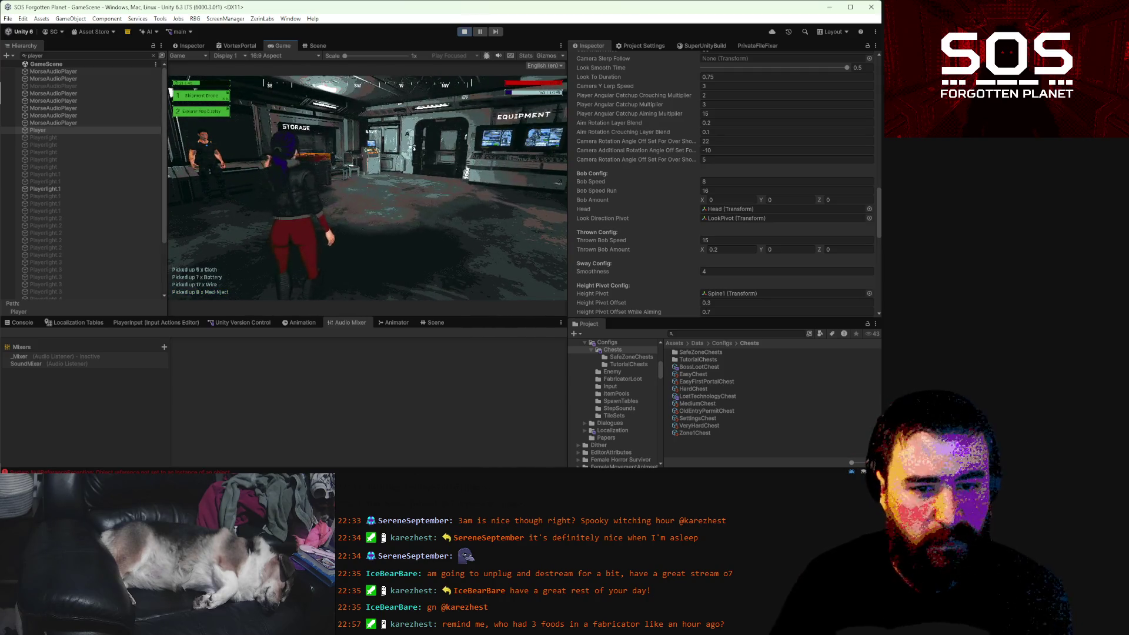
# - Drop the Wire, snack pack, Cloth, Battery and Med-Nject once more, then pause the game
pyautogui.press('Tab')
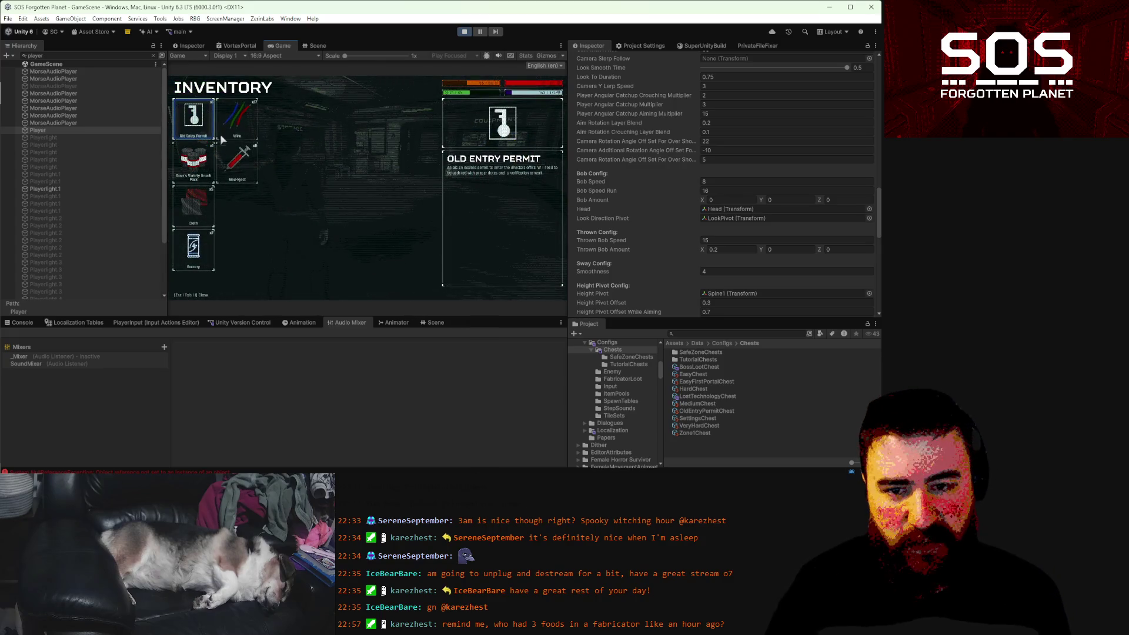
pyautogui.click(225, 132)
pyautogui.click(517, 288)
pyautogui.click(525, 288)
pyautogui.click(525, 288)
pyautogui.click(525, 288)
pyautogui.press('Tab')
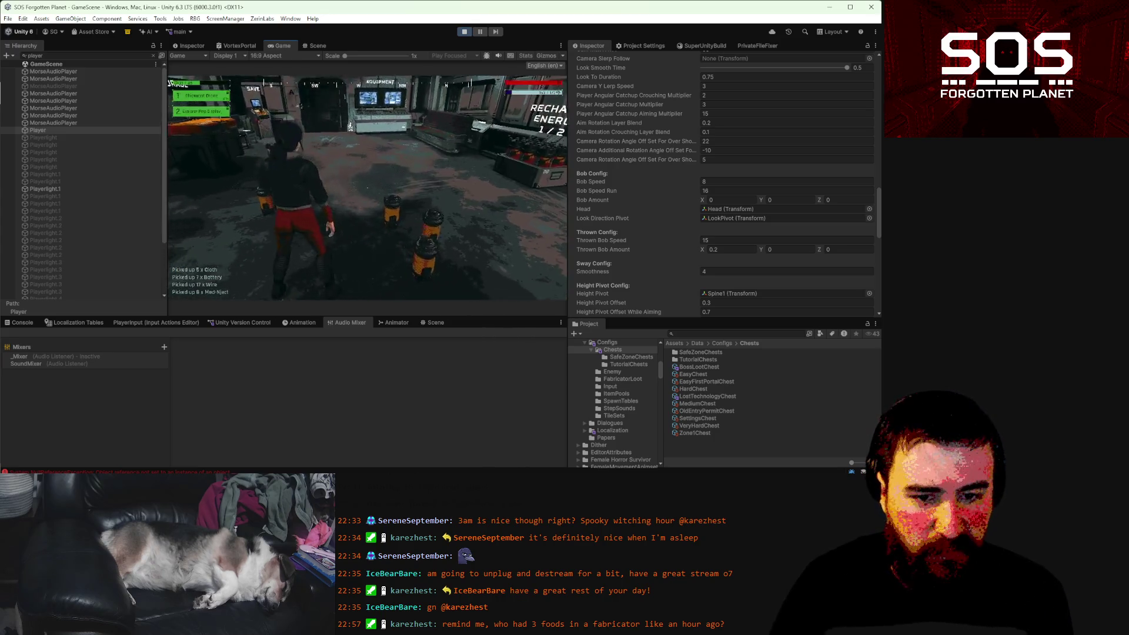
pyautogui.press('Escape')
pyautogui.press('Escape')
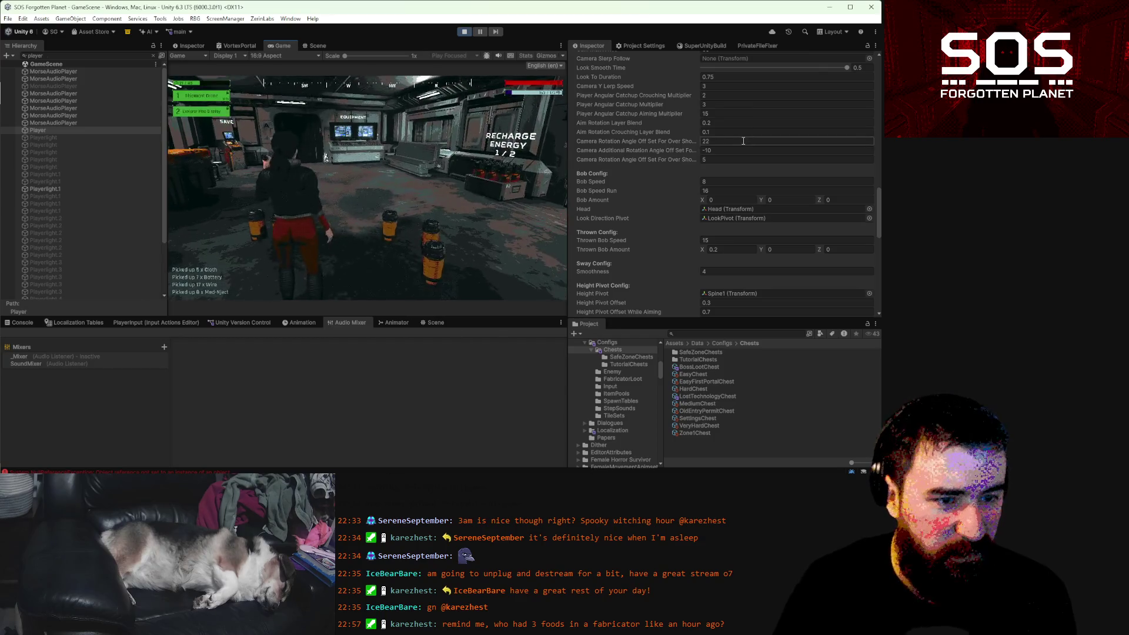
# - Change the last Camera Rotation Angle Off Set For Over Shoulder value from 5 to 22
pyautogui.click(744, 159)
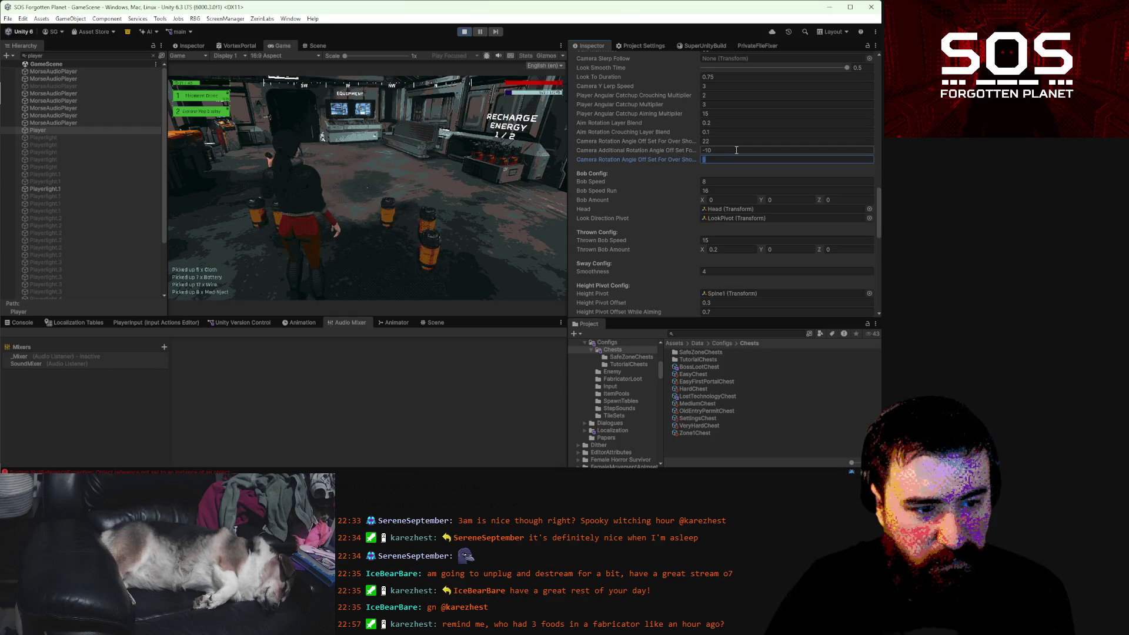
pyautogui.scroll(-3, 736, 151)
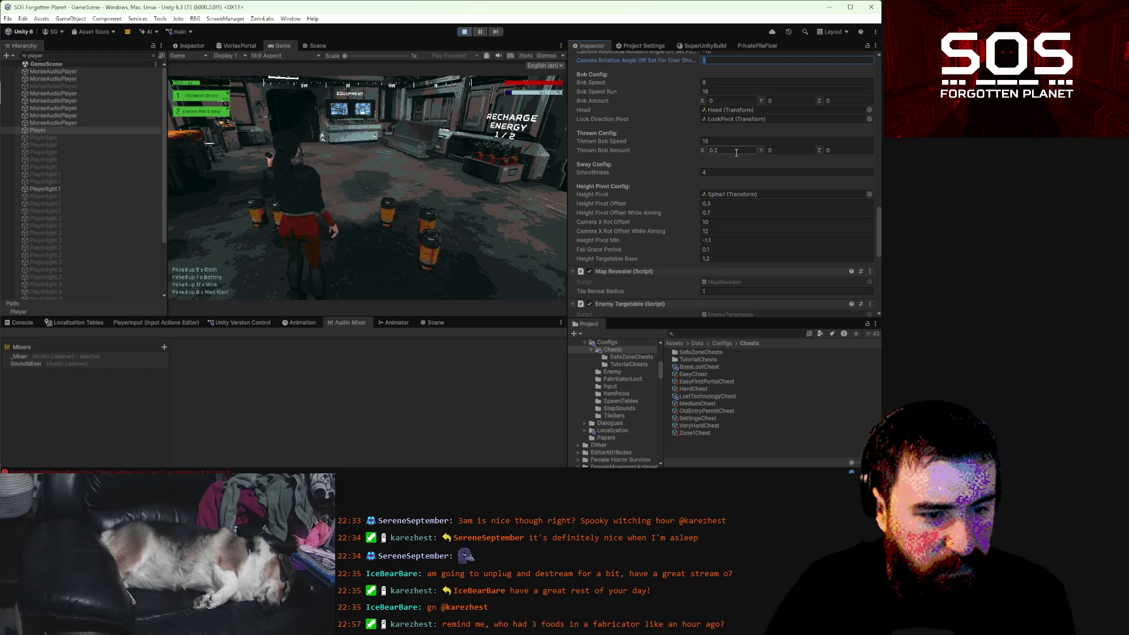
pyautogui.scroll(3, 736, 153)
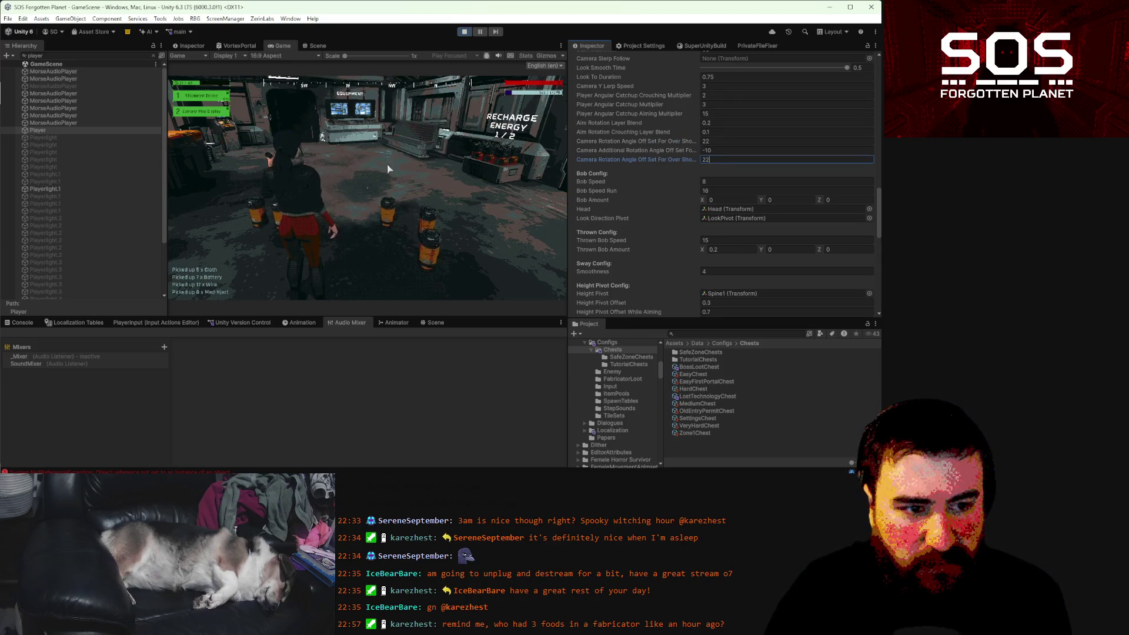
pyautogui.click(367, 188)
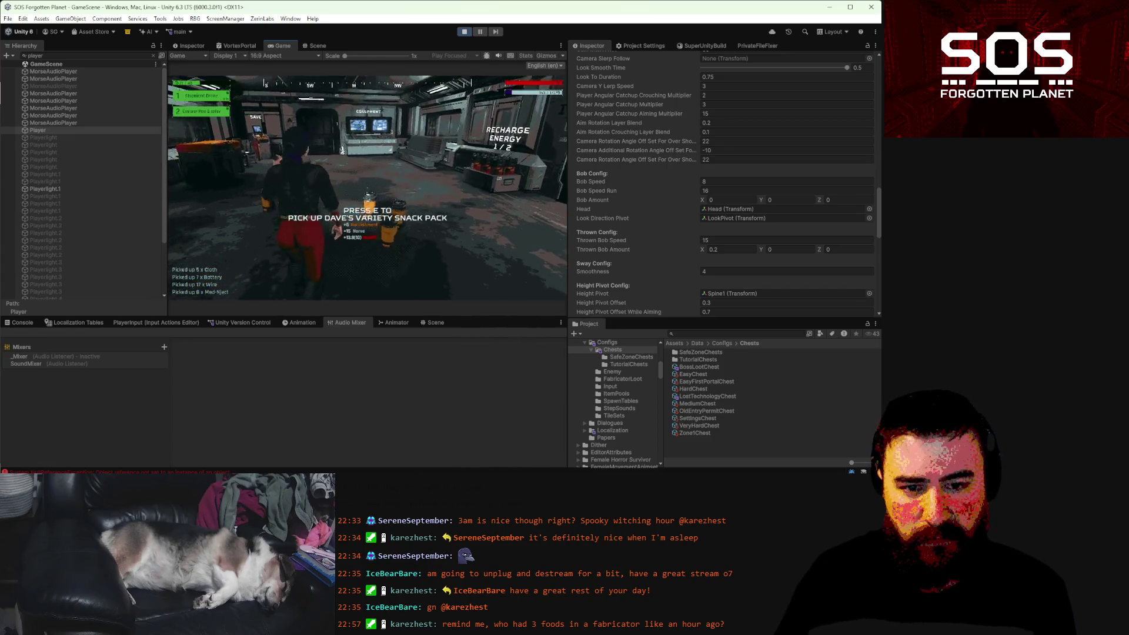
# - Pick up Dave's Variety Snack Pack and the Wire, then pause the game
pyautogui.press('e')
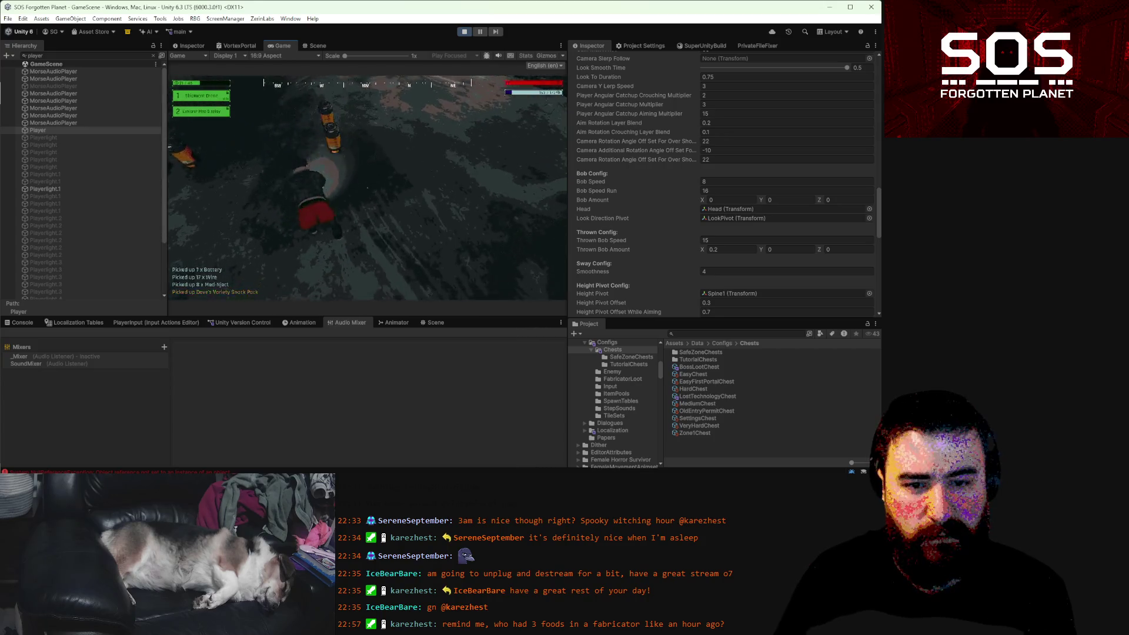
pyautogui.press('e')
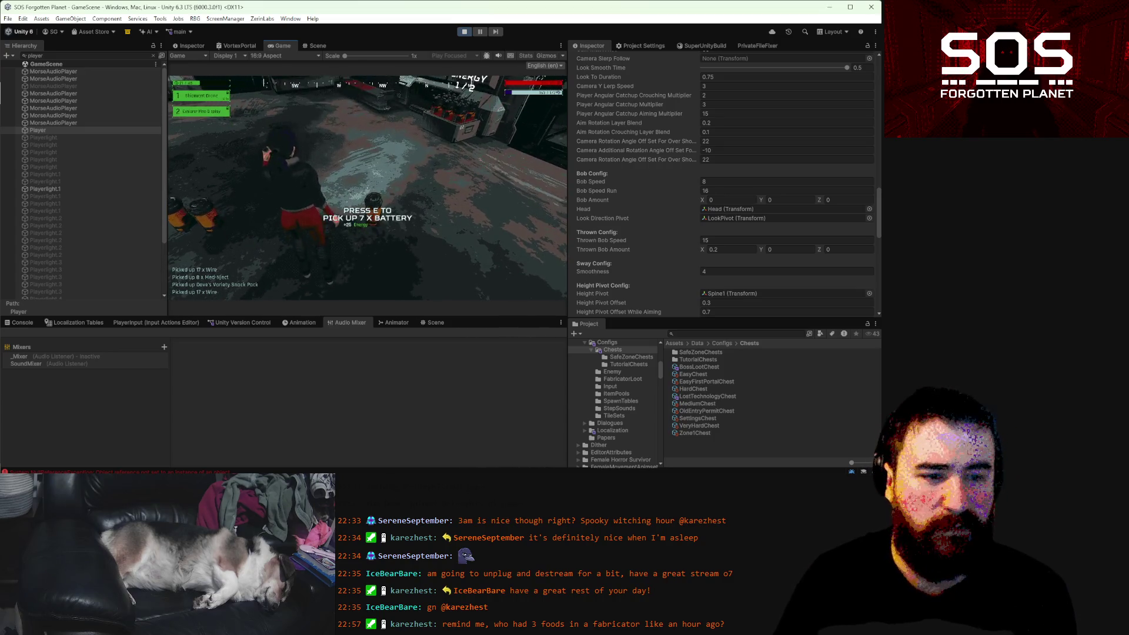
pyautogui.press('Escape')
pyautogui.press('Escape')
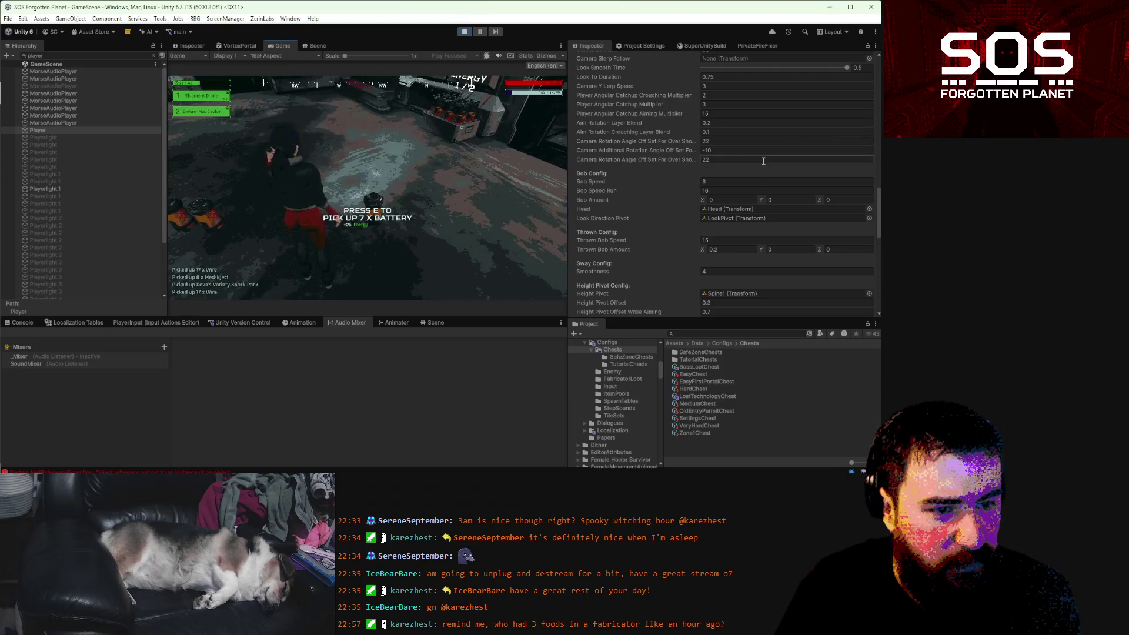
# - Set the over-shoulder rotation smoothing to 5 and the additional rotation offset to -22
pyautogui.moveTo(568, 151)
pyautogui.mouseDown()
pyautogui.moveTo(426, 151)
pyautogui.moveTo(459, 151)
pyautogui.mouseUp()
pyautogui.click(667, 159)
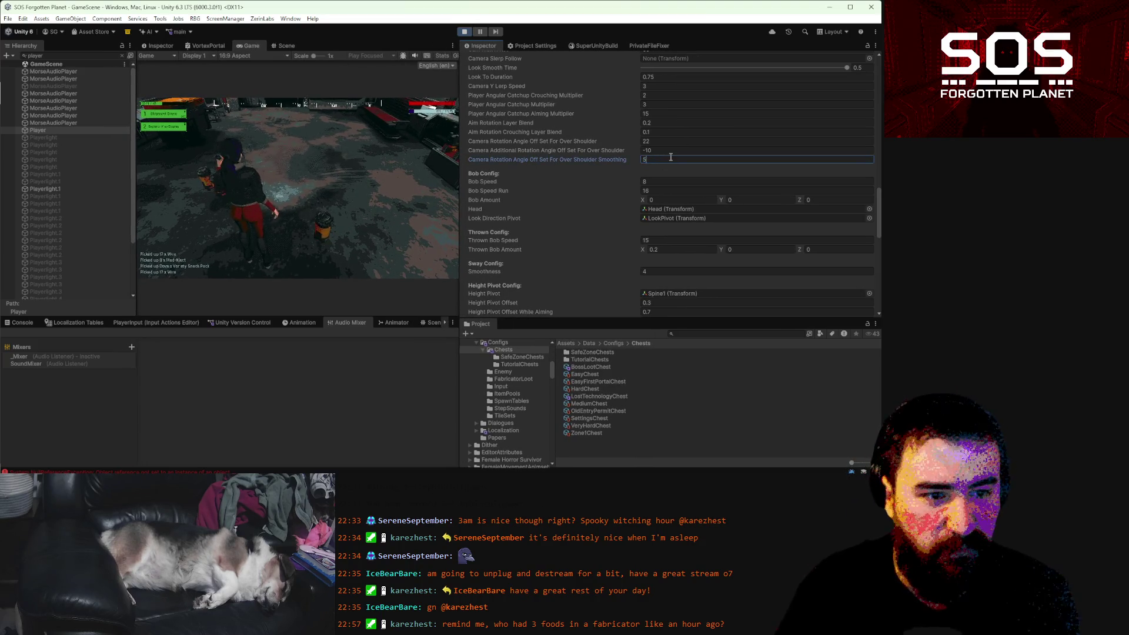
pyautogui.write('5')
pyautogui.click(599, 151)
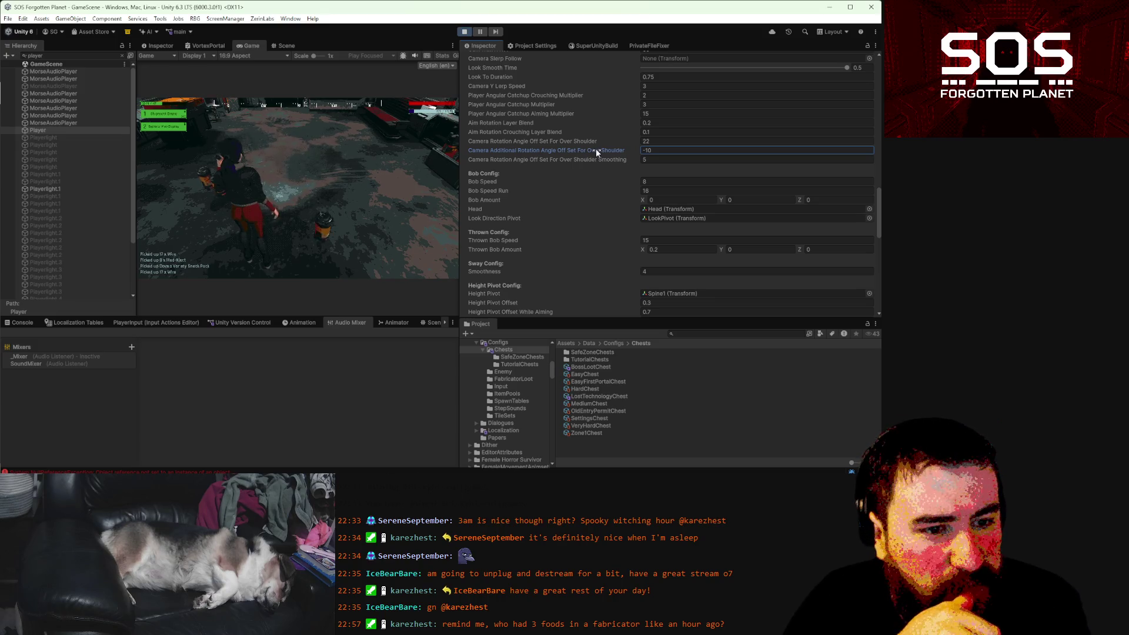
pyautogui.click(672, 150)
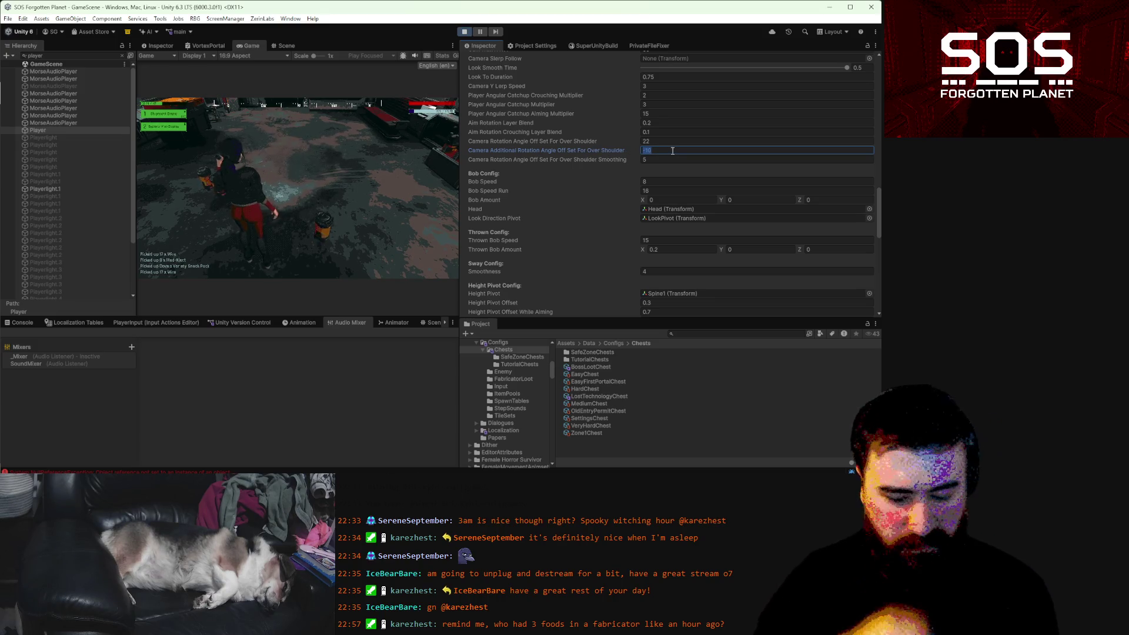
pyautogui.write('-22')
pyautogui.press('Return')
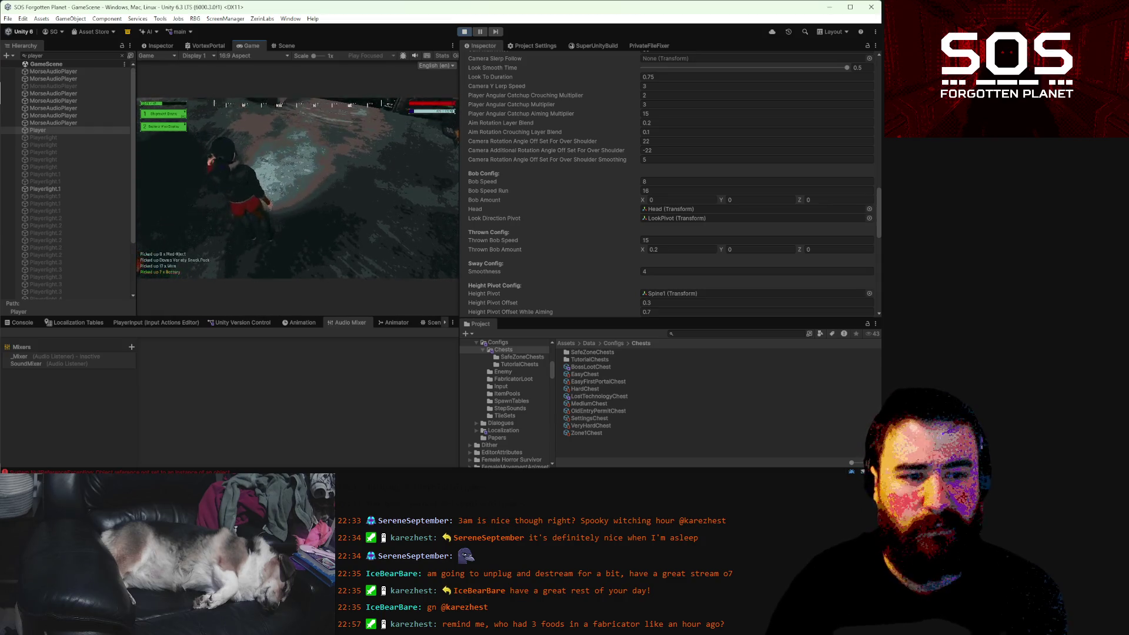
# - Apply a 0 offset, then pick up the cloth and Med-Nject and run to storage
pyautogui.write('0')
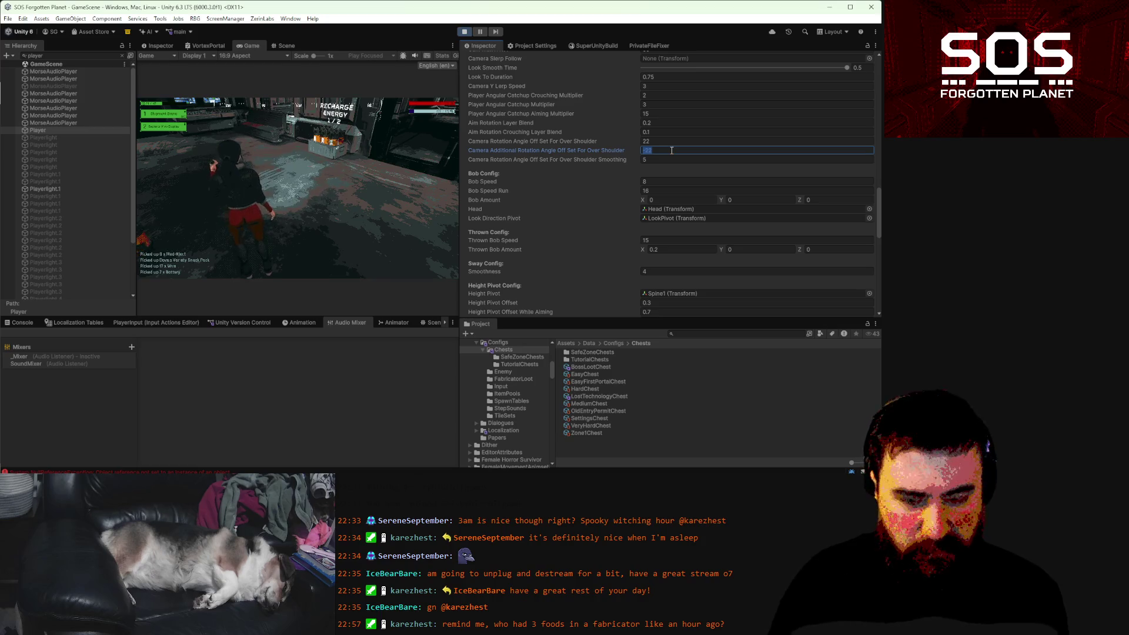
pyautogui.click(199, 221)
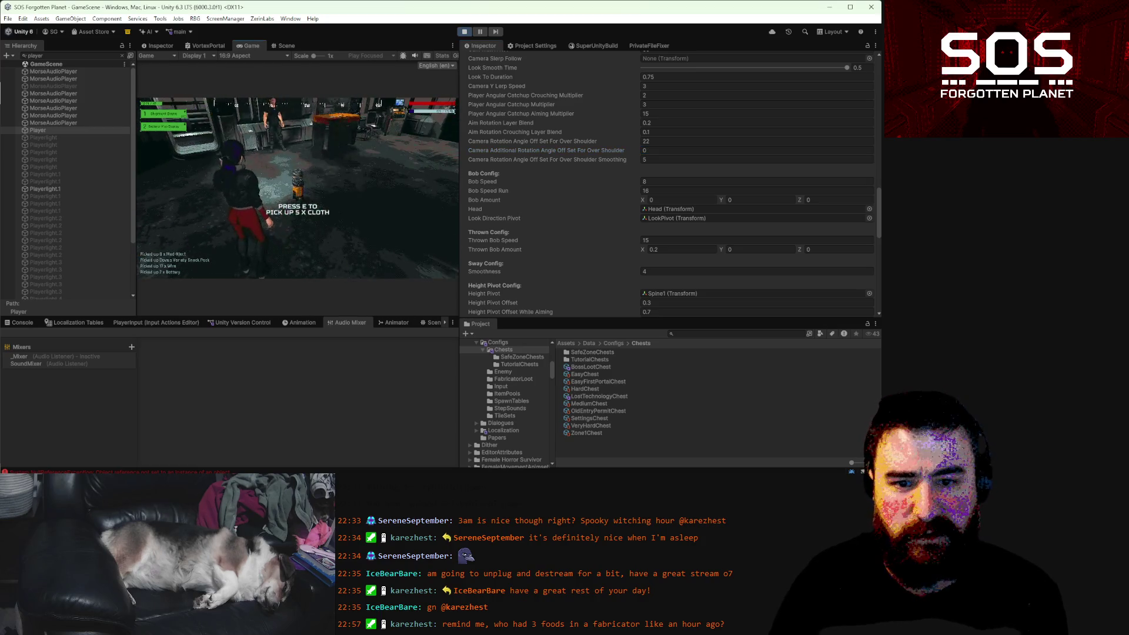
pyautogui.press('e')
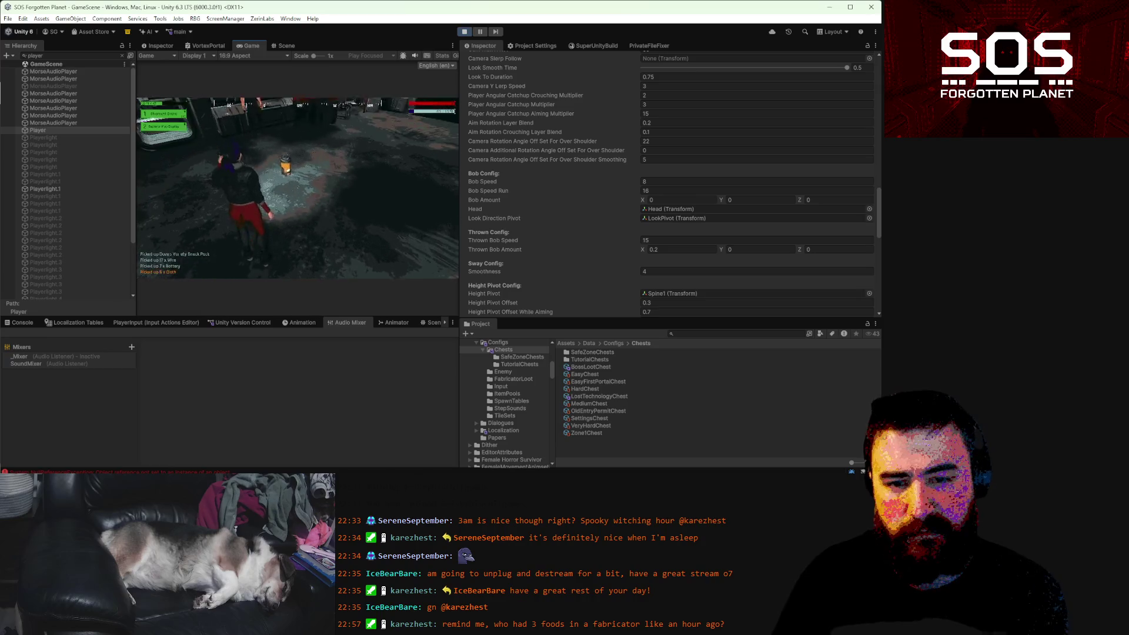
pyautogui.press('e')
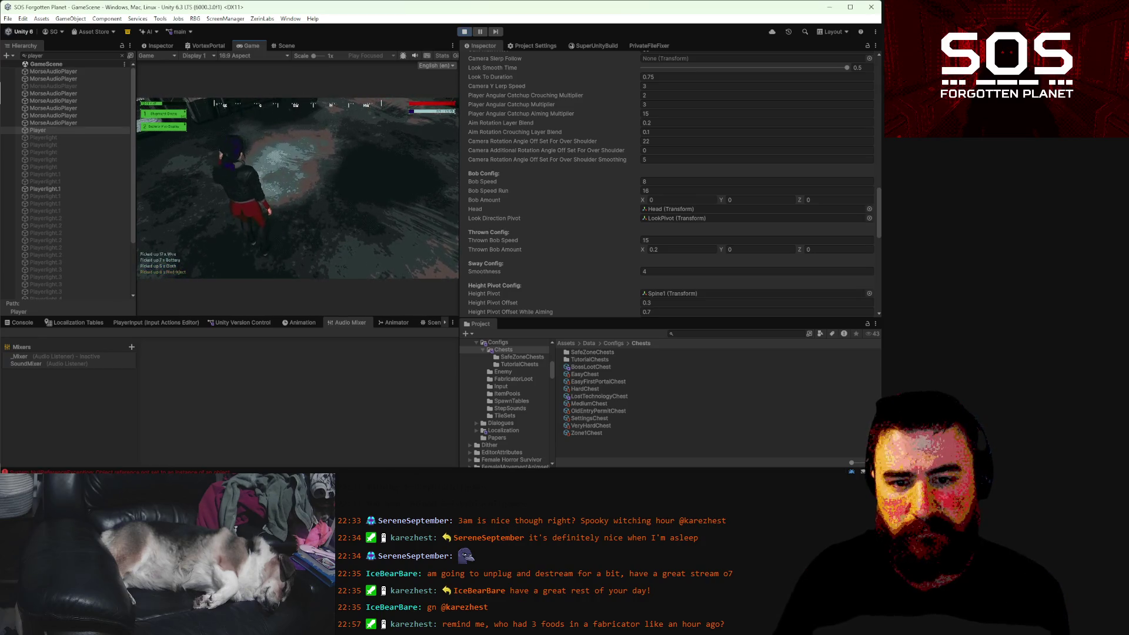
pyautogui.press('w')
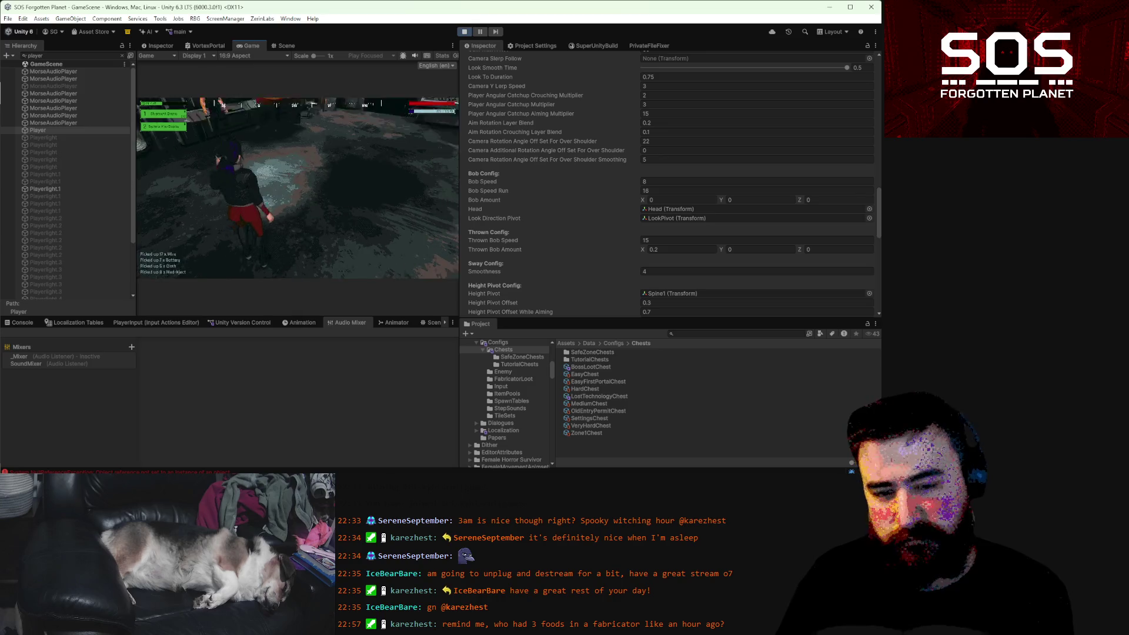
pyautogui.press('w')
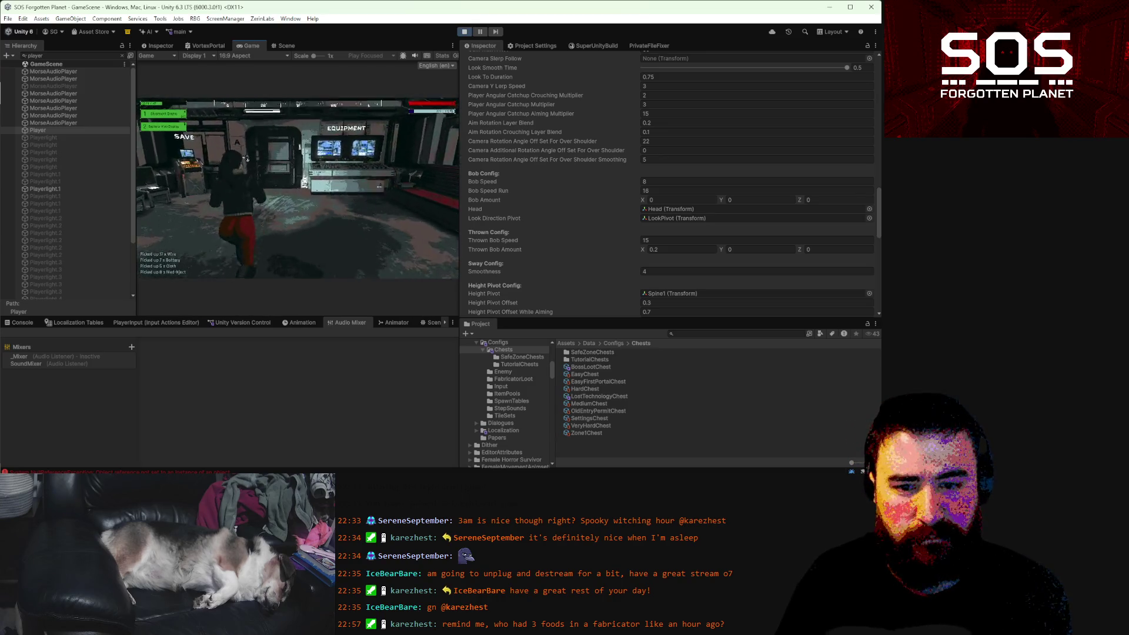
# - Aim the flashlight twice while moving to compare the shoulder camera angle, then pause
pyautogui.rightClick(297, 186)
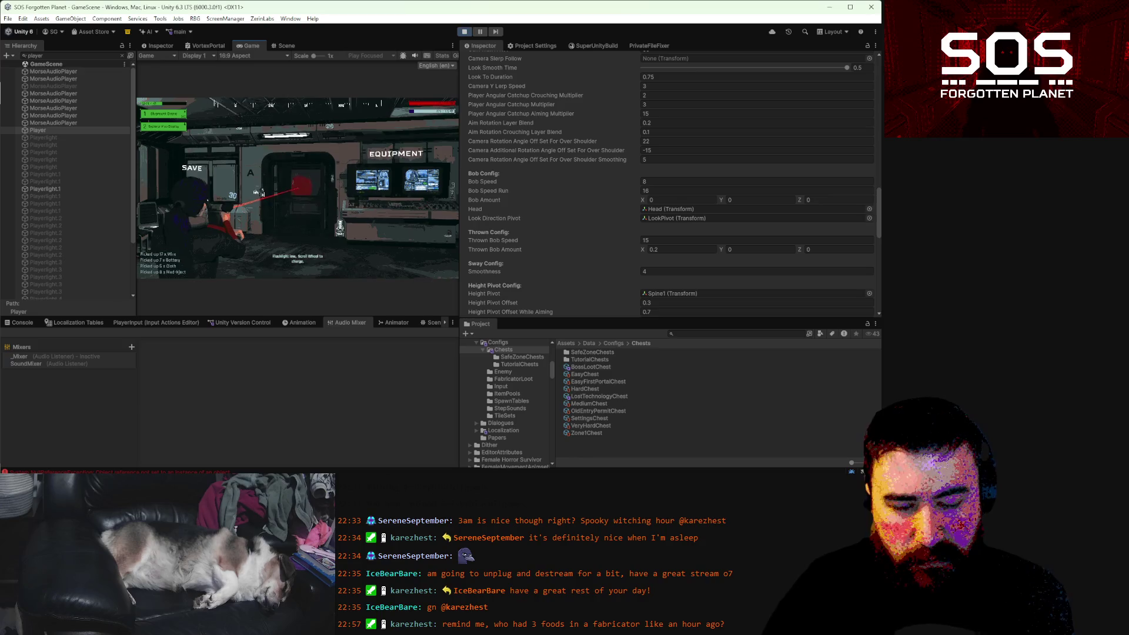
pyautogui.press('w')
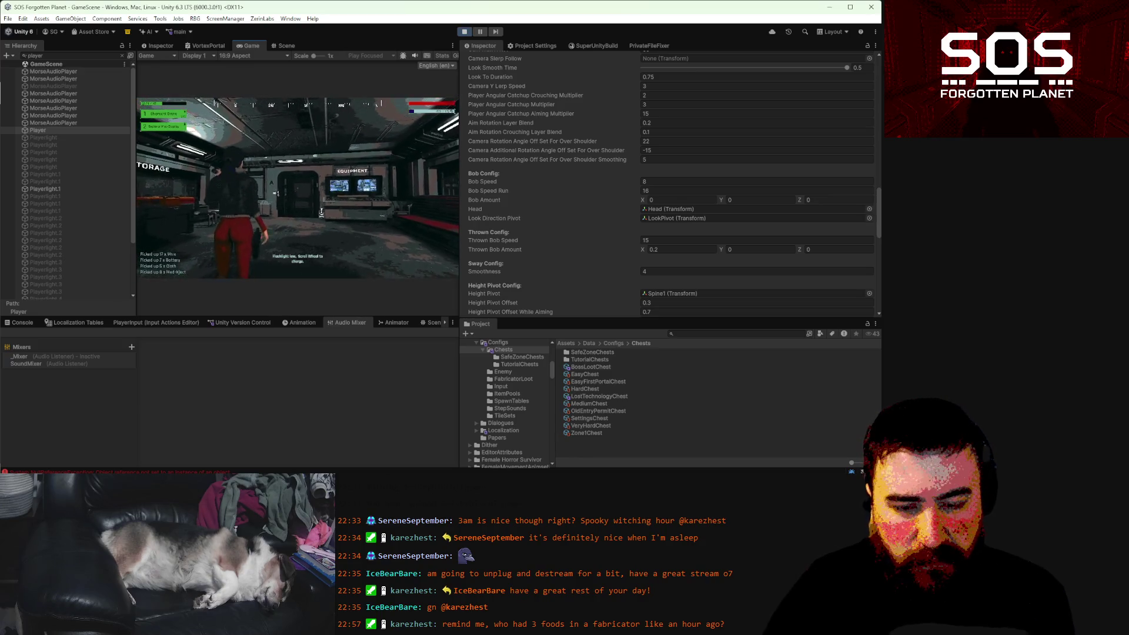
pyautogui.rightClick(267, 194)
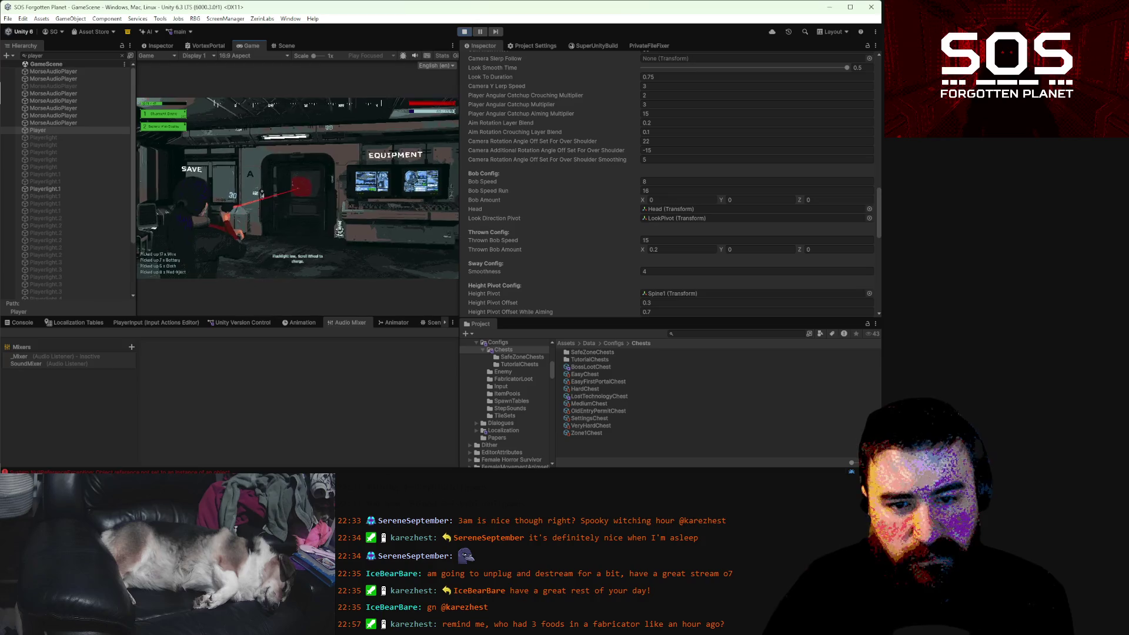
pyautogui.press('w')
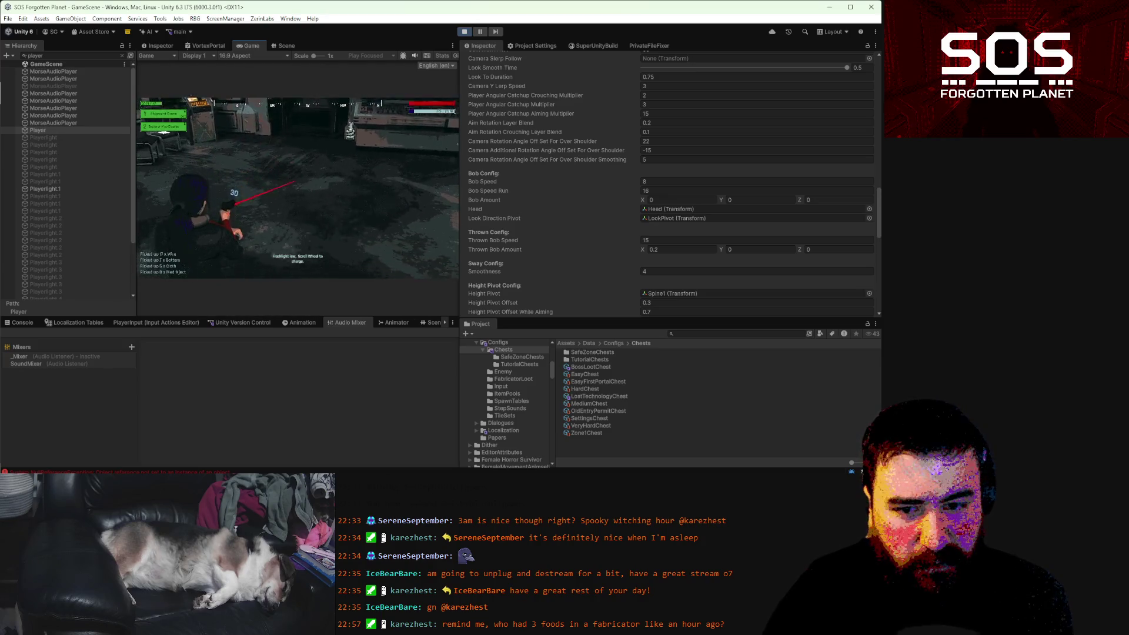
pyautogui.press('Escape')
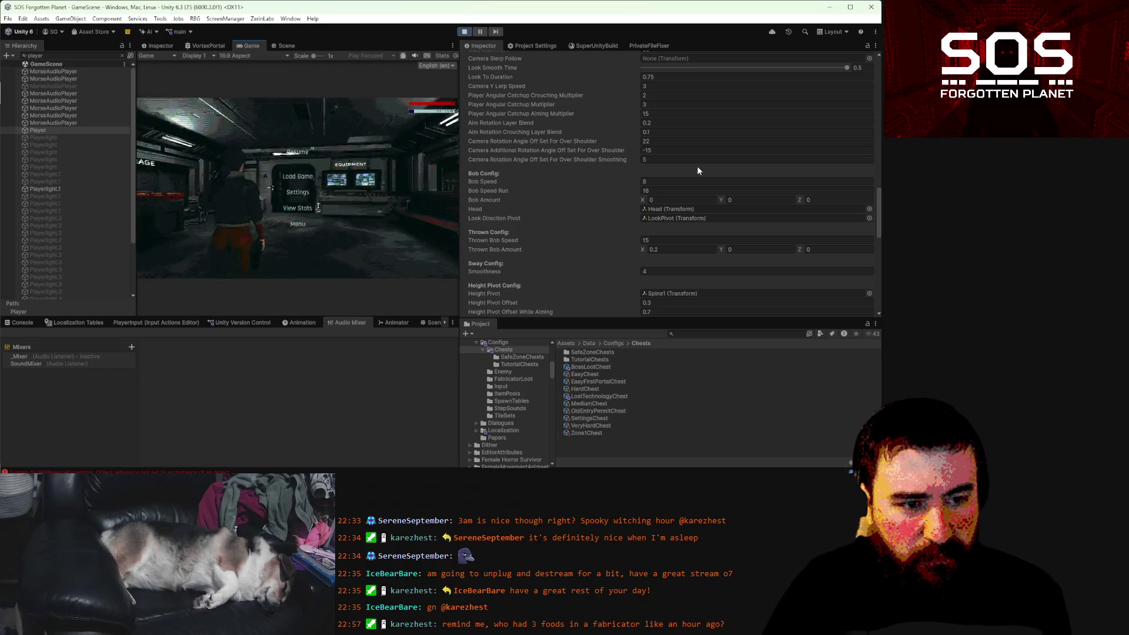
# - Change the additional rotation offset to -10 and resume running toward storage
pyautogui.click(678, 150)
pyautogui.doubleClick(677, 149)
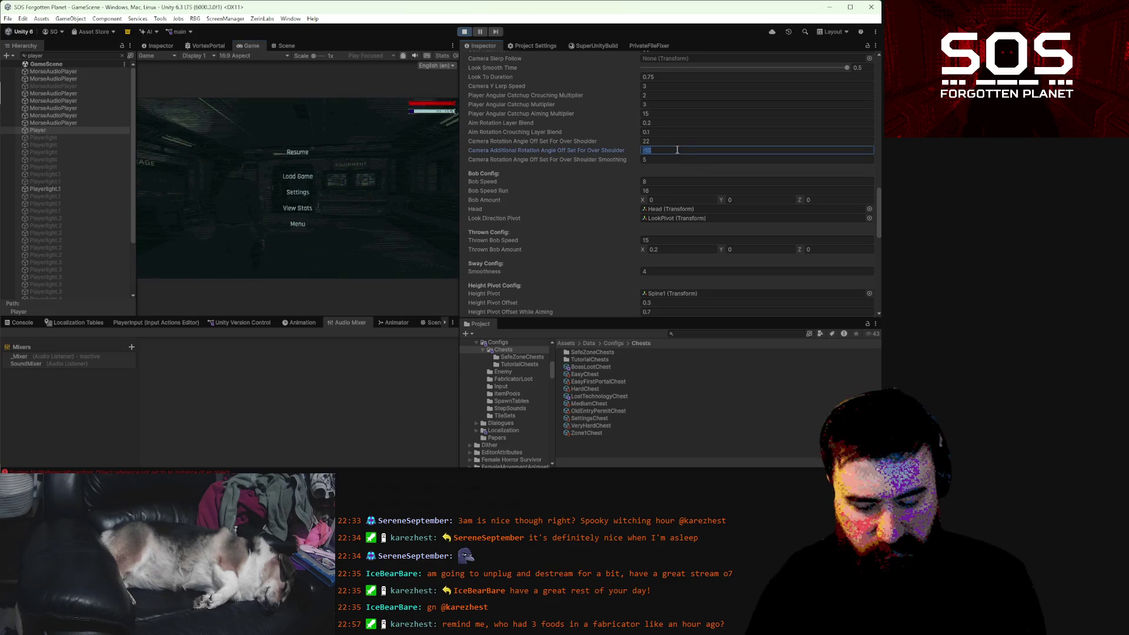
pyautogui.write('-10')
pyautogui.click(298, 152)
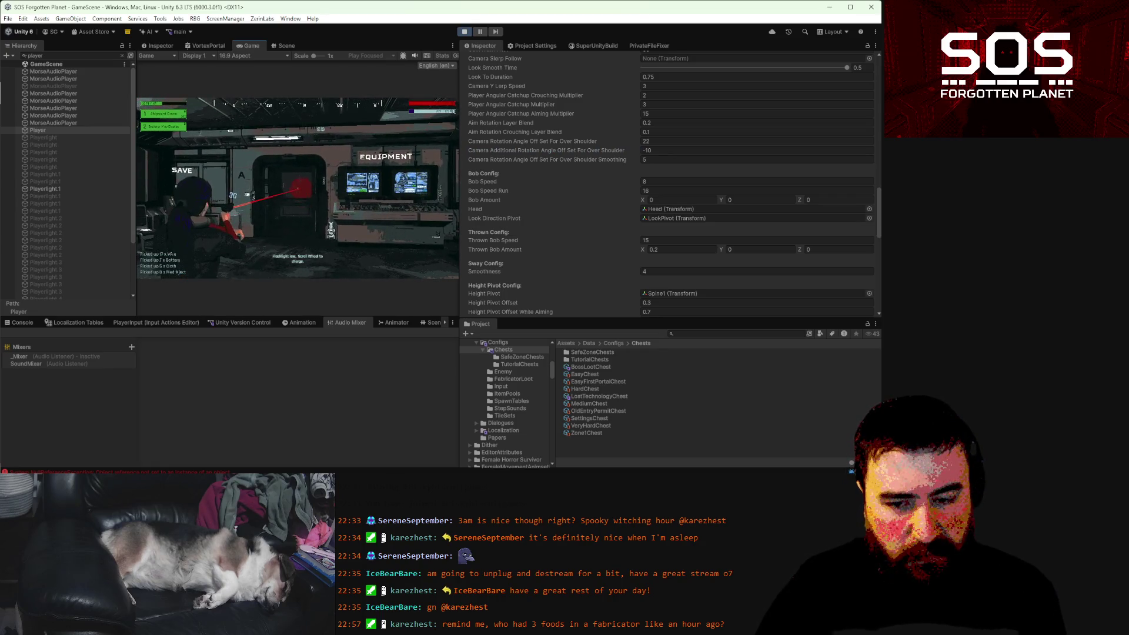
pyautogui.press('w')
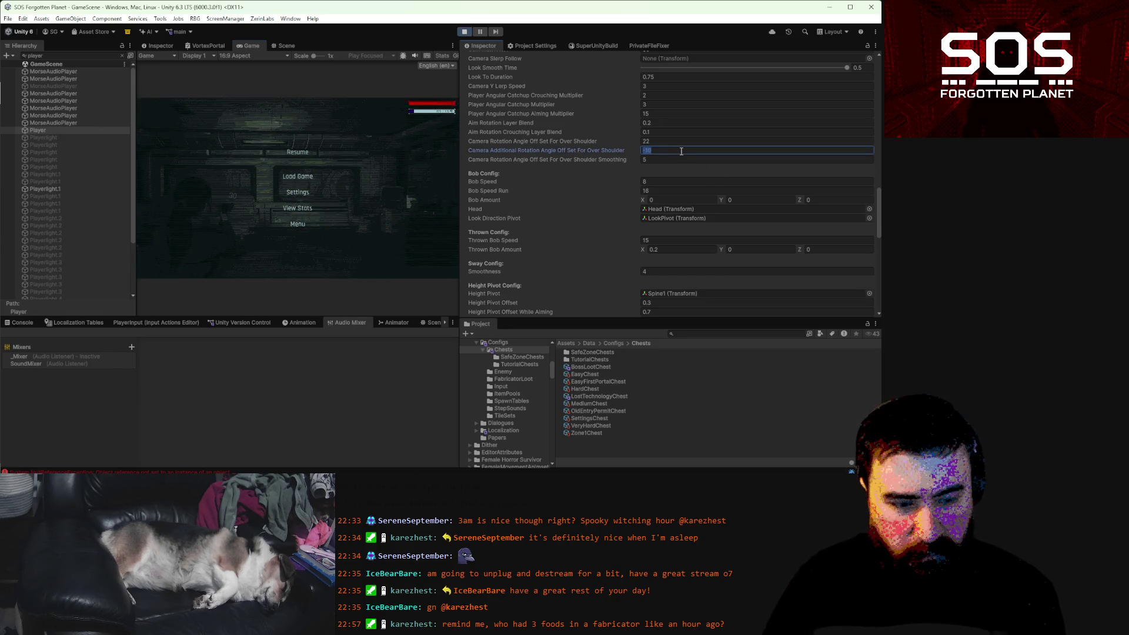
# - Try a -22 offset in the running game, then revert it to -10
pyautogui.write('-')
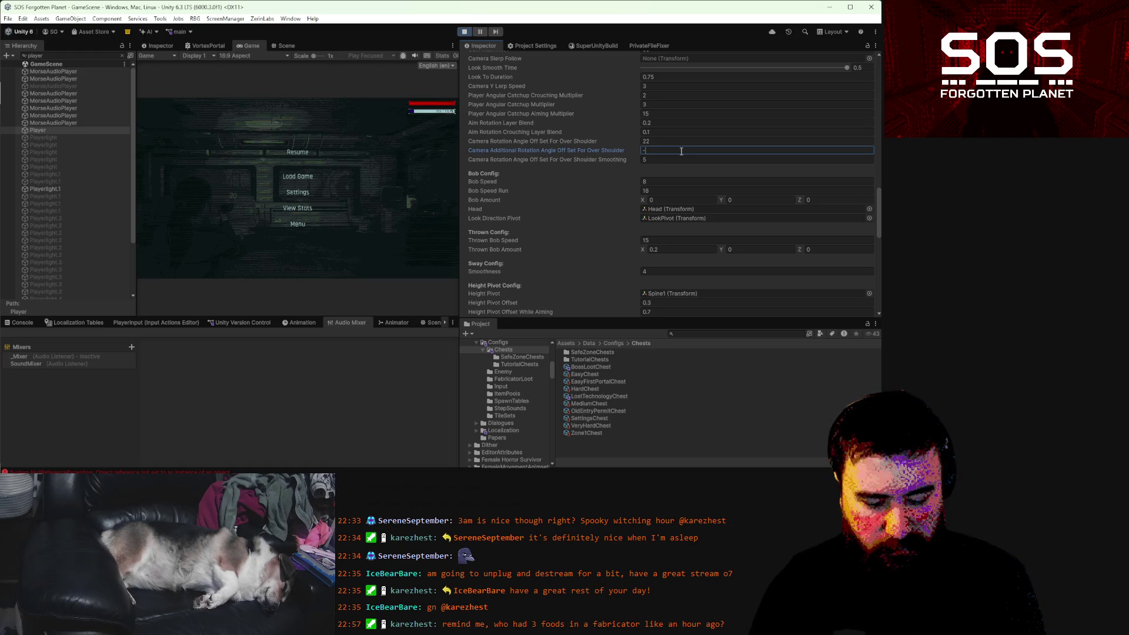
pyautogui.click(297, 152)
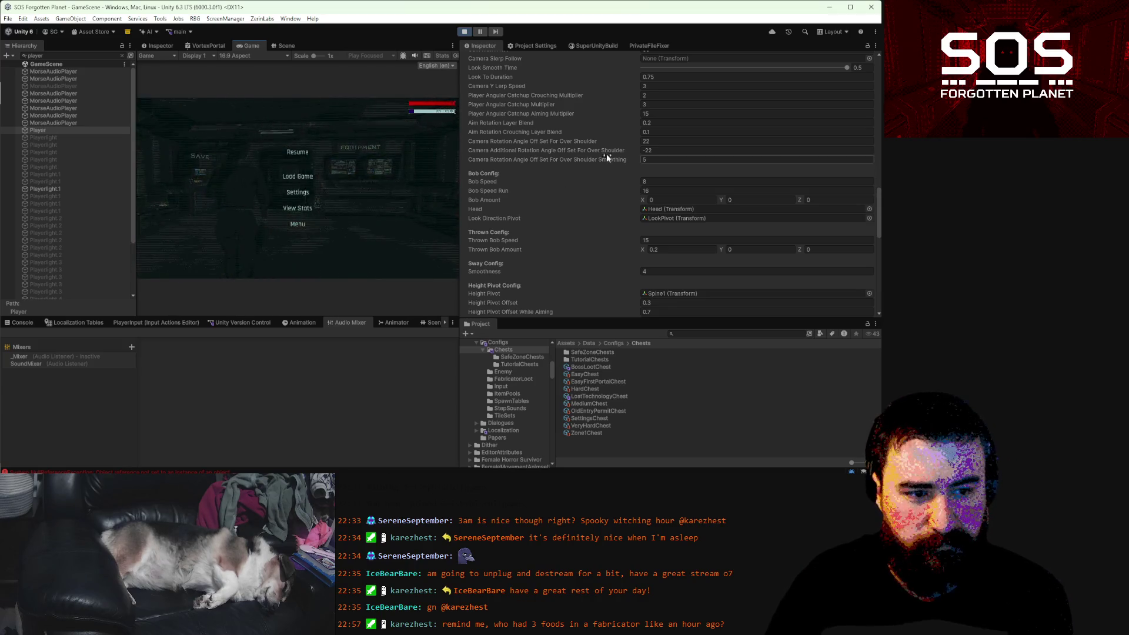
pyautogui.click(649, 150)
pyautogui.write('-10')
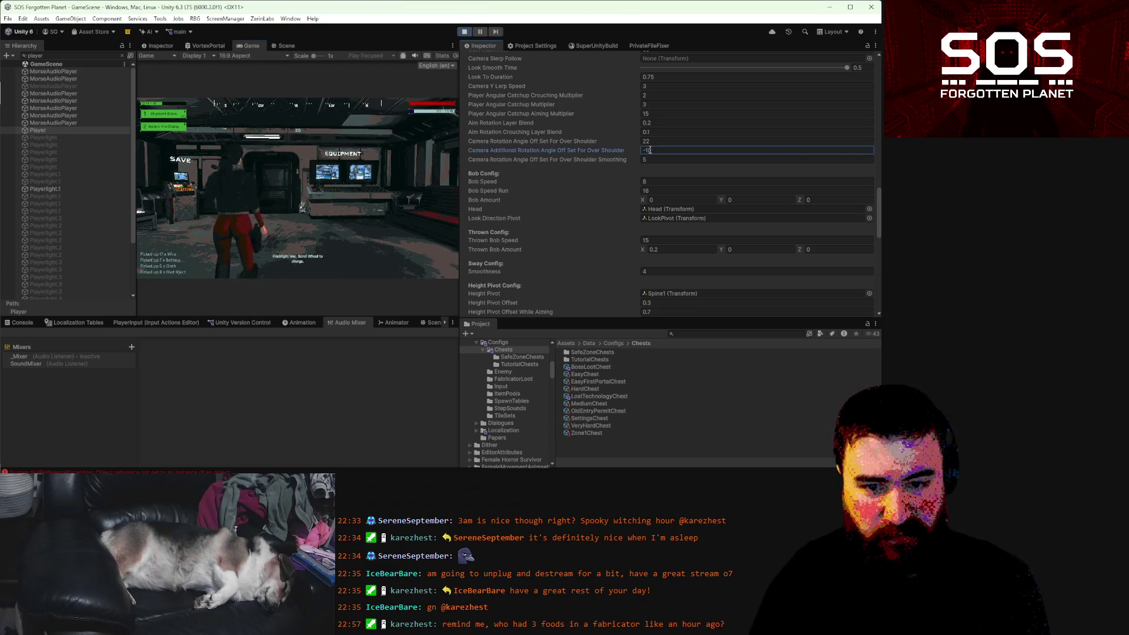
pyautogui.click(216, 167)
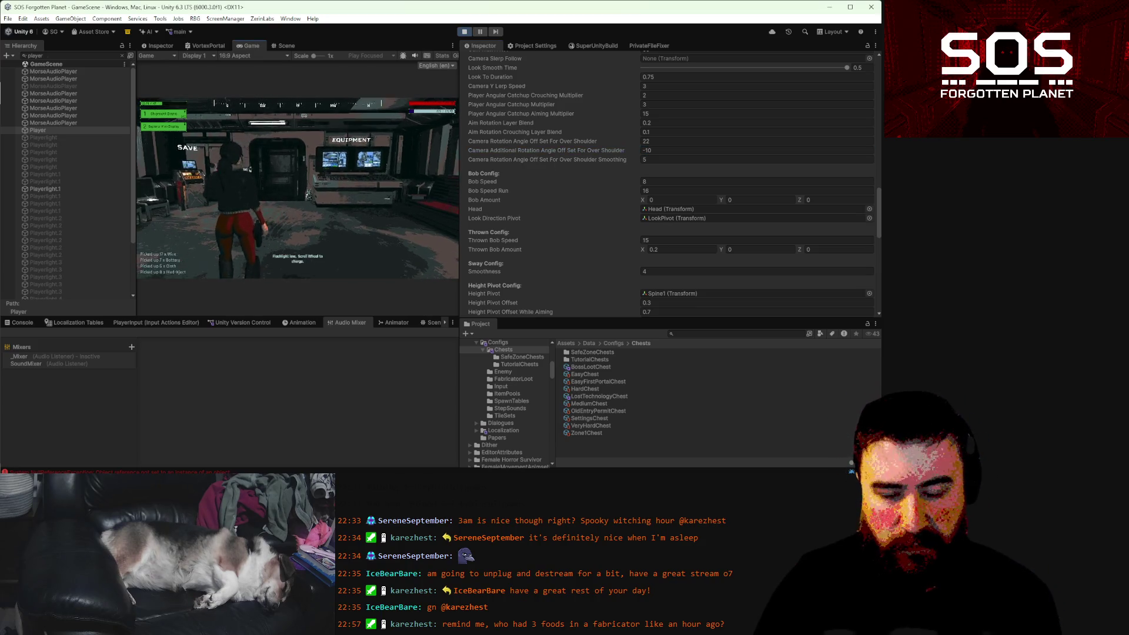
# - Walk toward the doorway and down the corridor under the -10 offset, then pause
pyautogui.press('w')
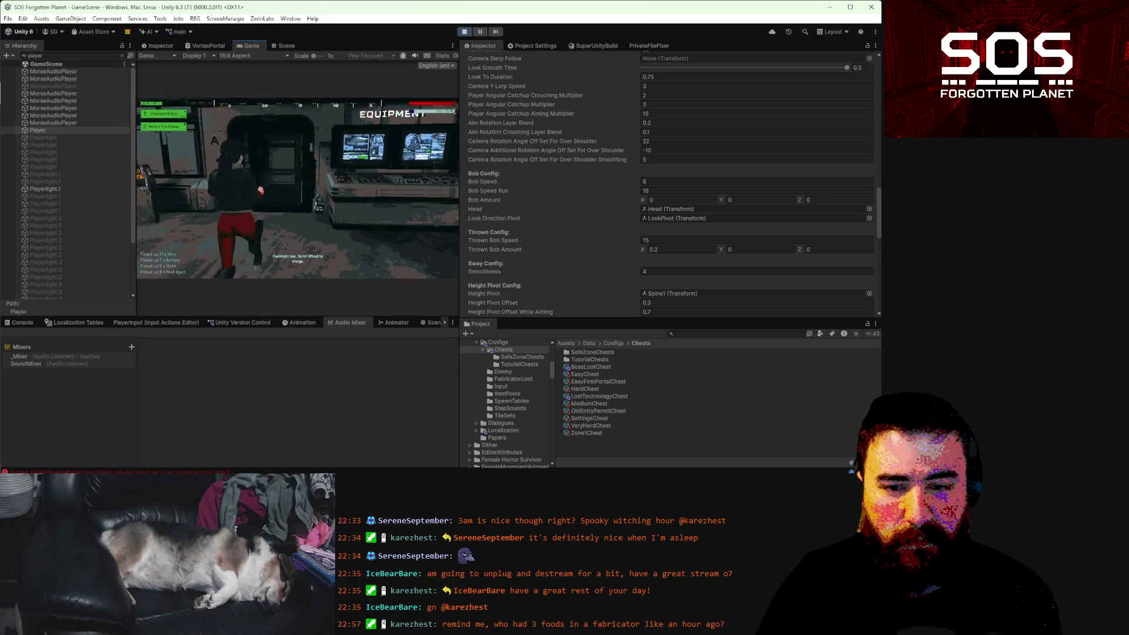
pyautogui.press('w')
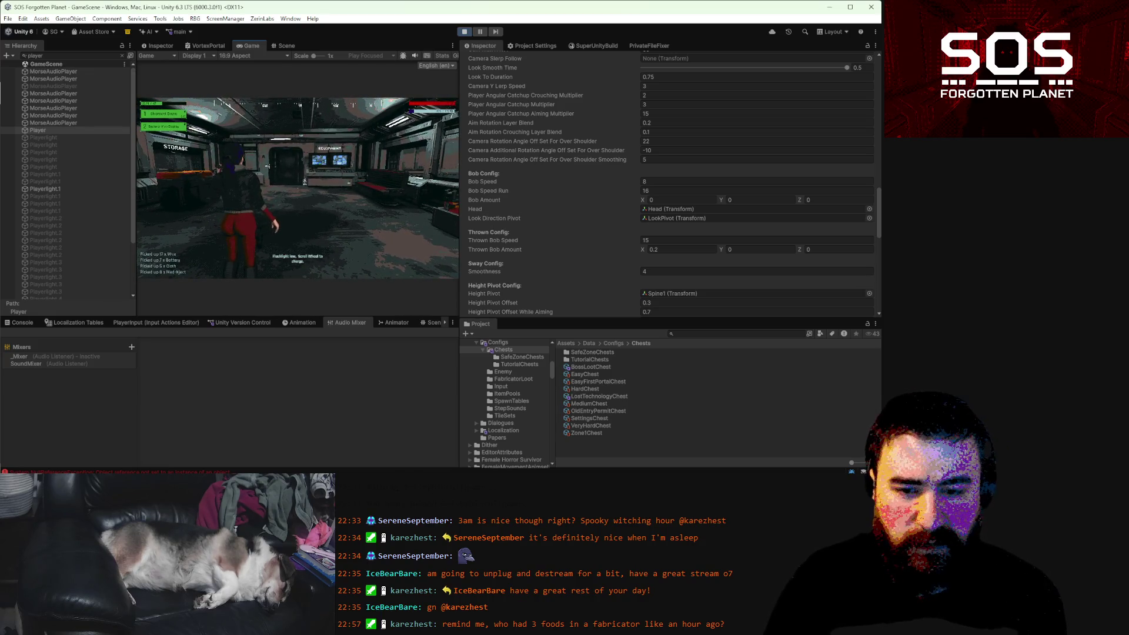
pyautogui.press('Escape')
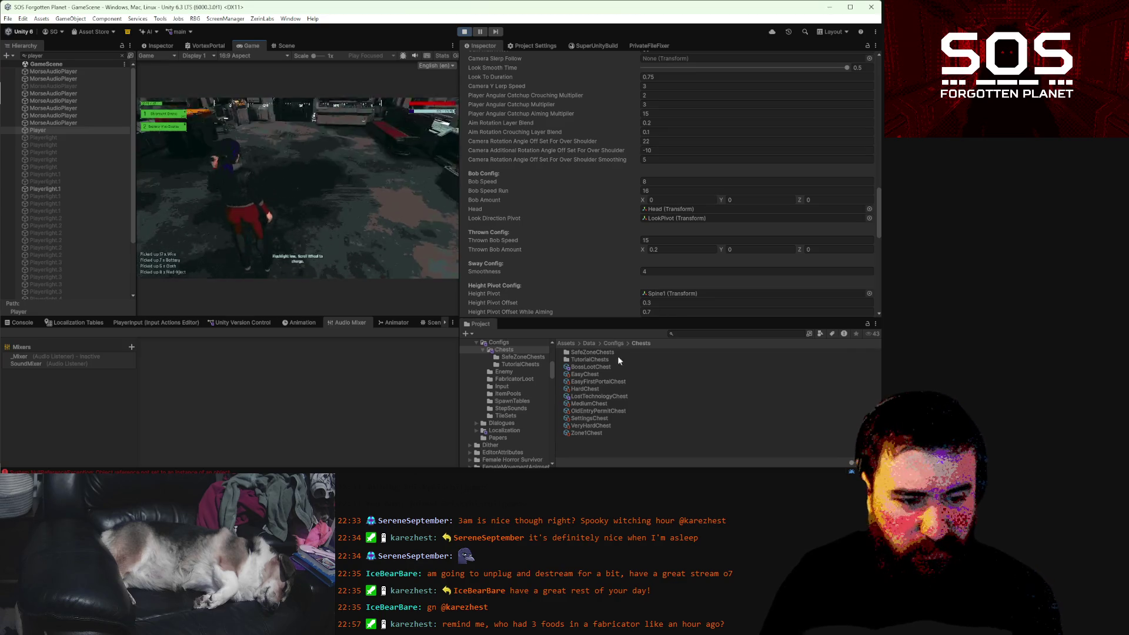
pyautogui.click(676, 334)
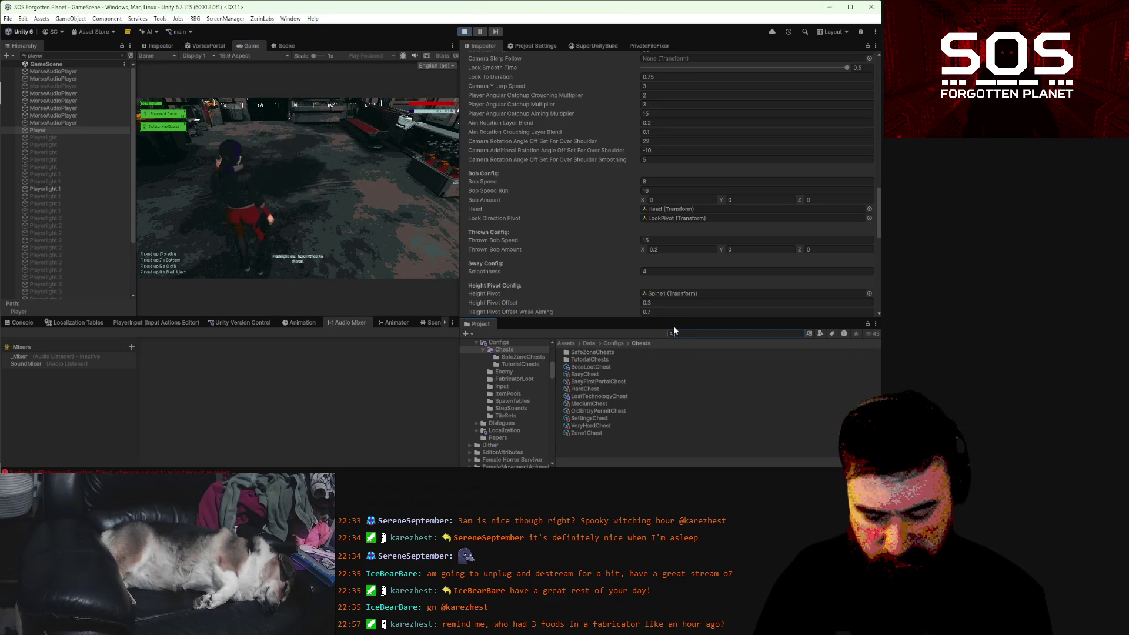
# - Find the OverShoulderPlayer prefab, give it a -22 over-shoulder rotation offset, and save it
pyautogui.write('vershoulder')
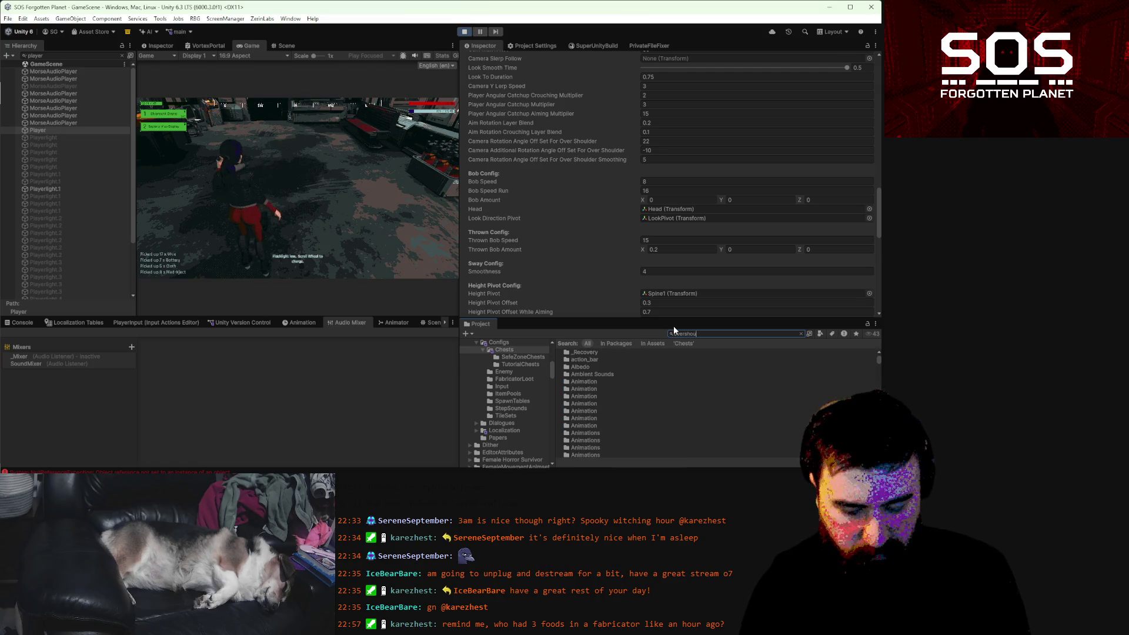
pyautogui.doubleClick(626, 353)
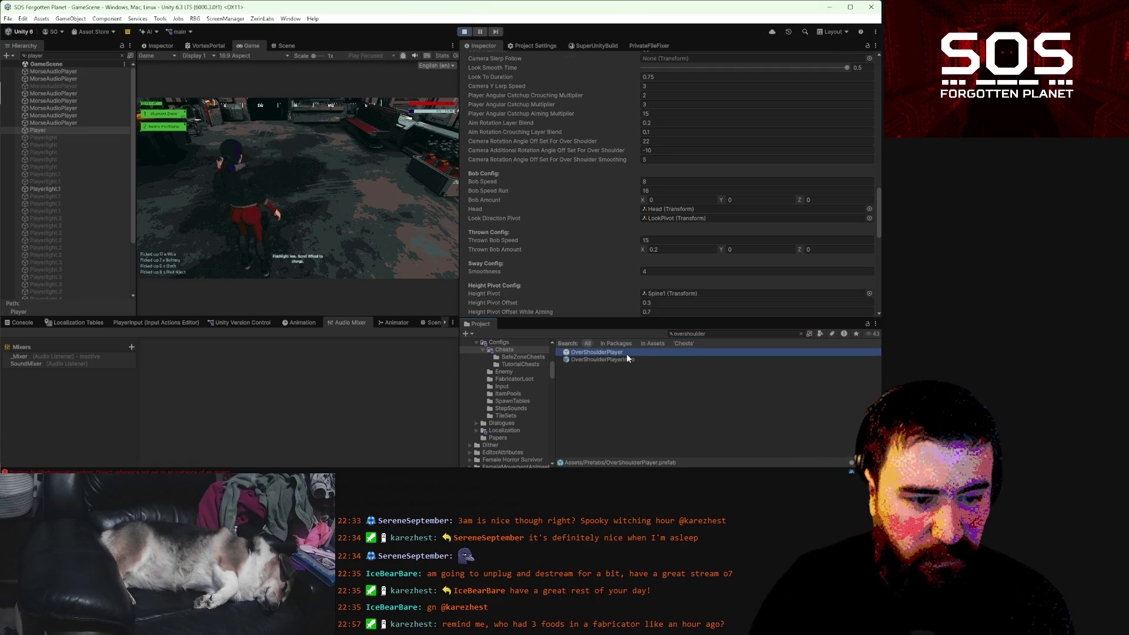
pyautogui.scroll(-10, 665, 243)
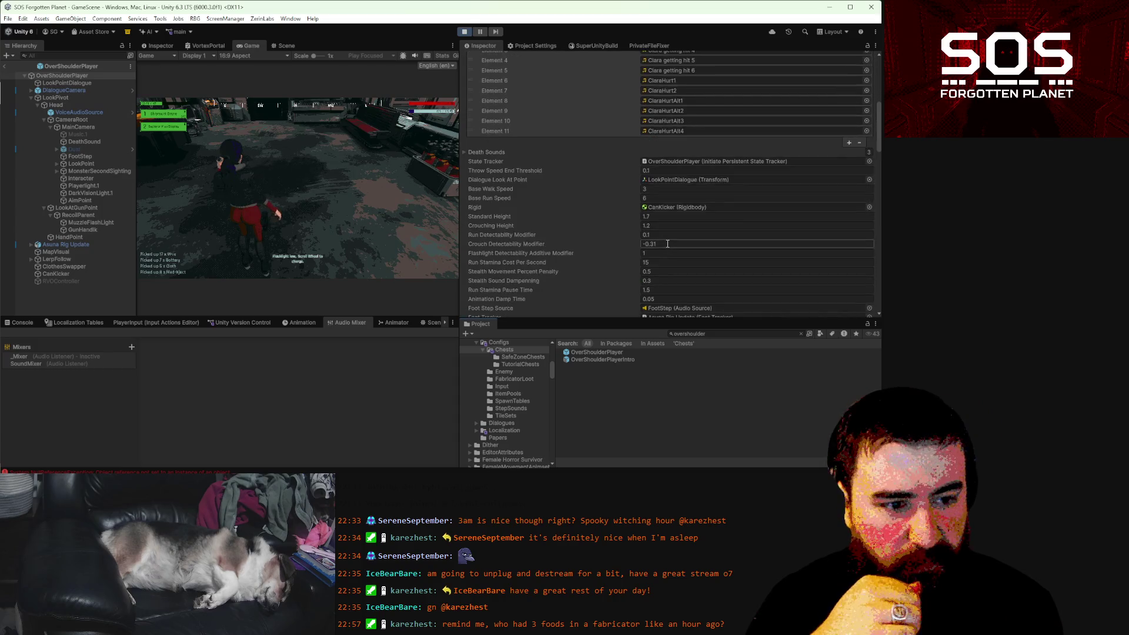
pyautogui.click(652, 274)
pyautogui.write('-22')
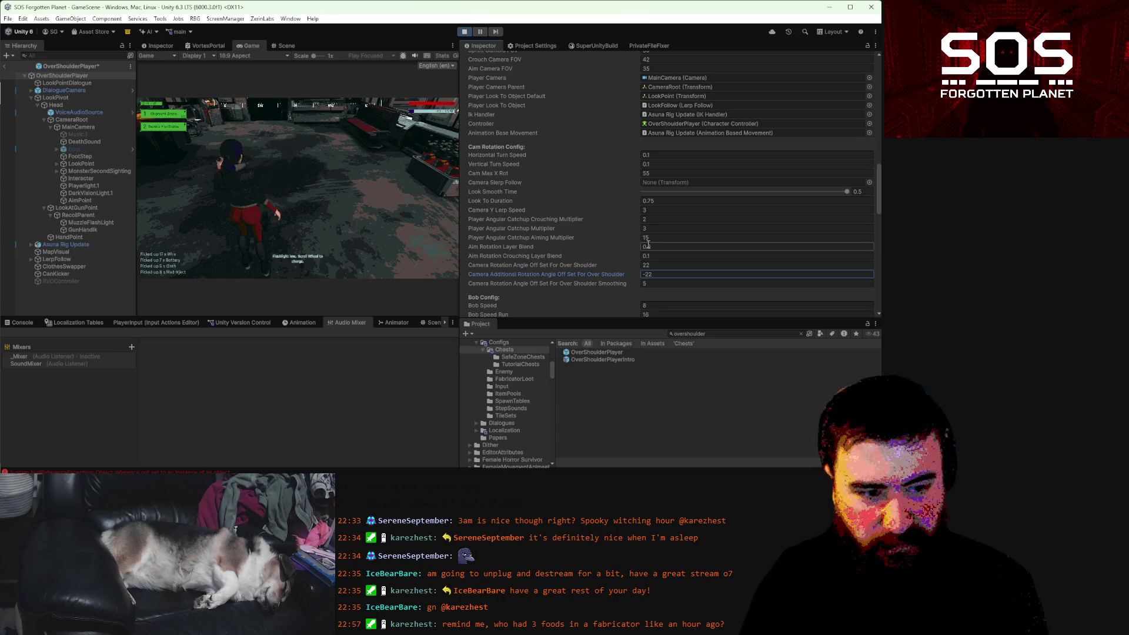
pyautogui.click(194, 212)
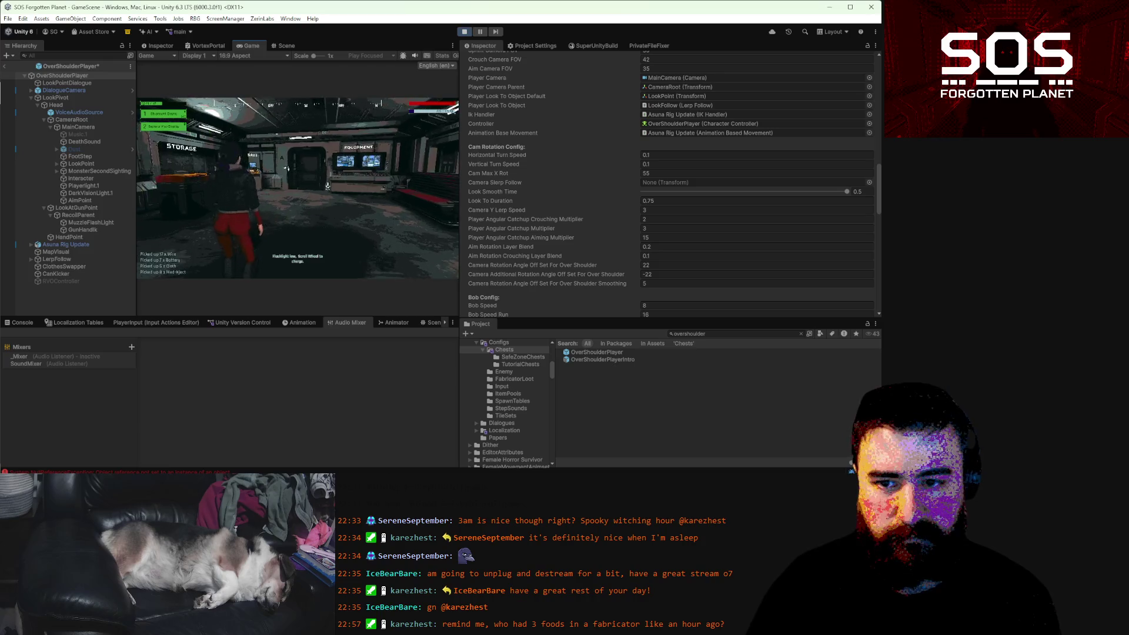
pyautogui.press('Escape')
pyautogui.hotkey('ctrl', 's')
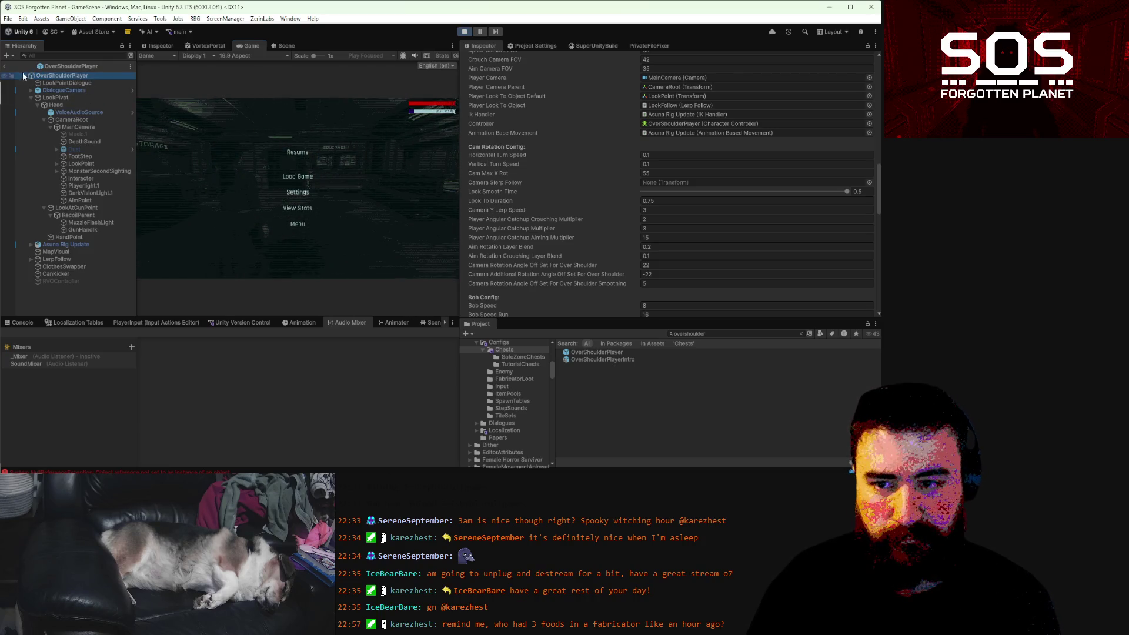
pyautogui.click(7, 68)
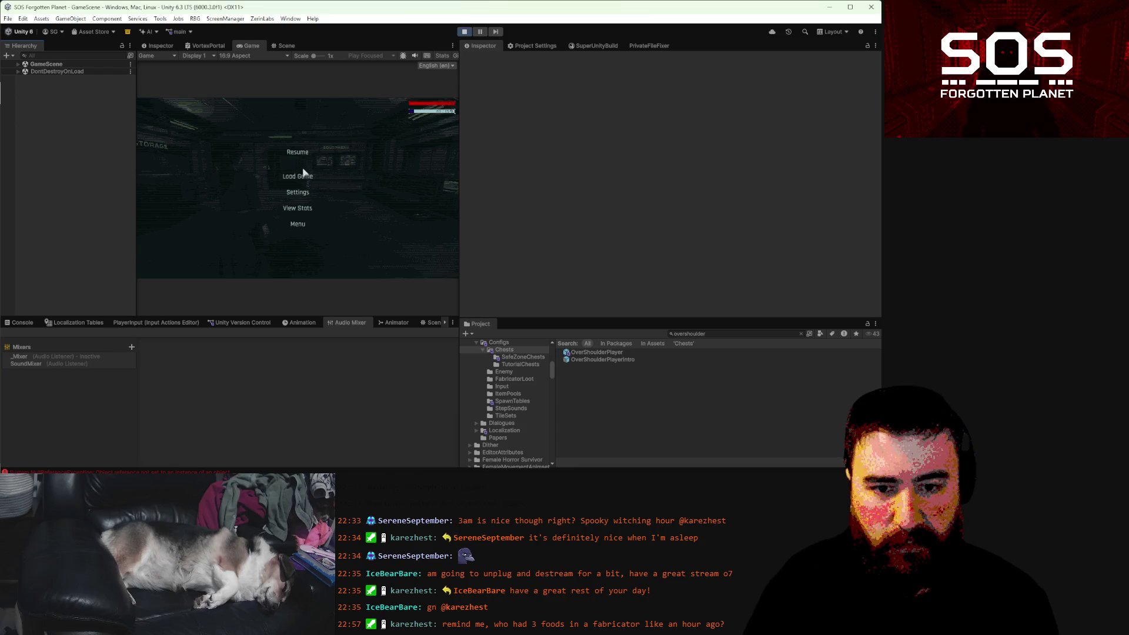
# - Load save Slot 1 and run the character to the storage counter
pyautogui.click(298, 174)
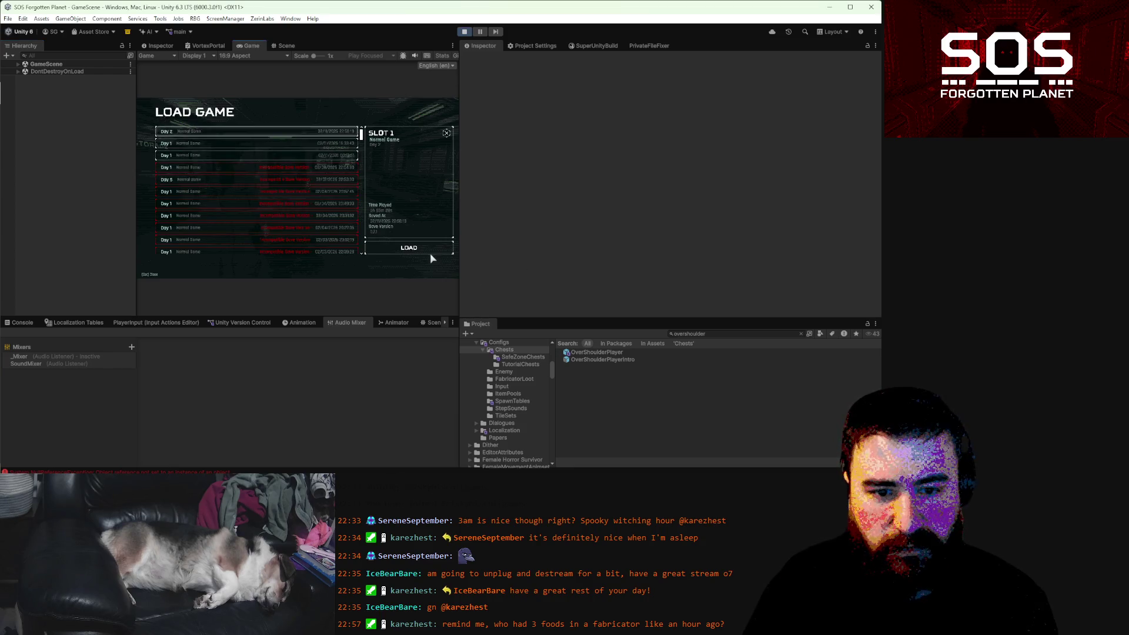
pyautogui.click(431, 252)
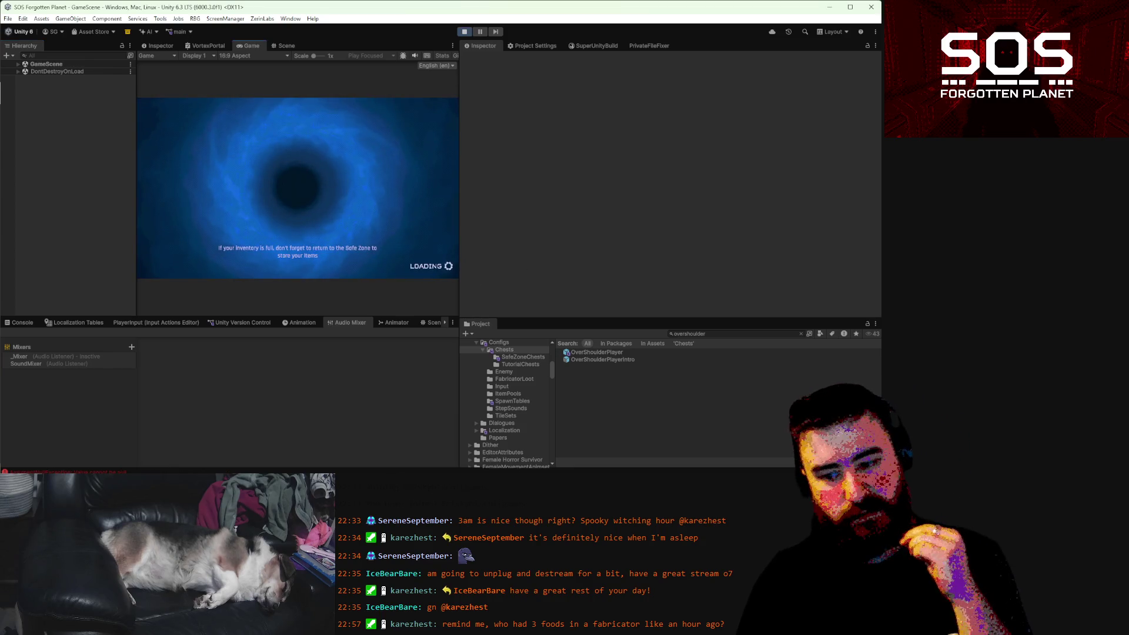
pyautogui.press('w')
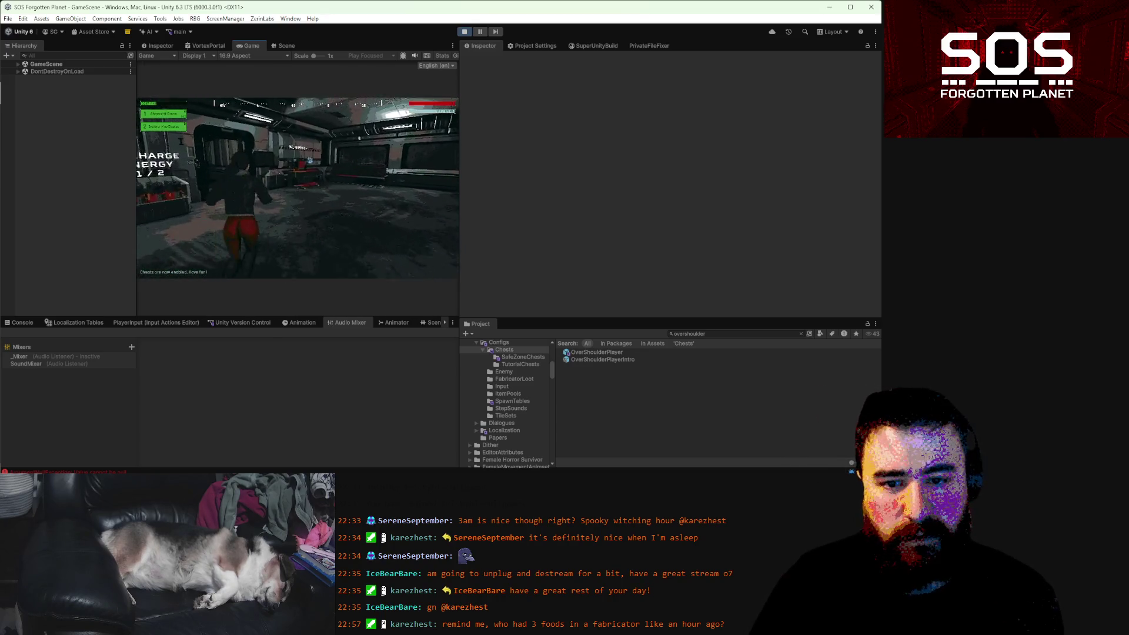
pyautogui.press('w')
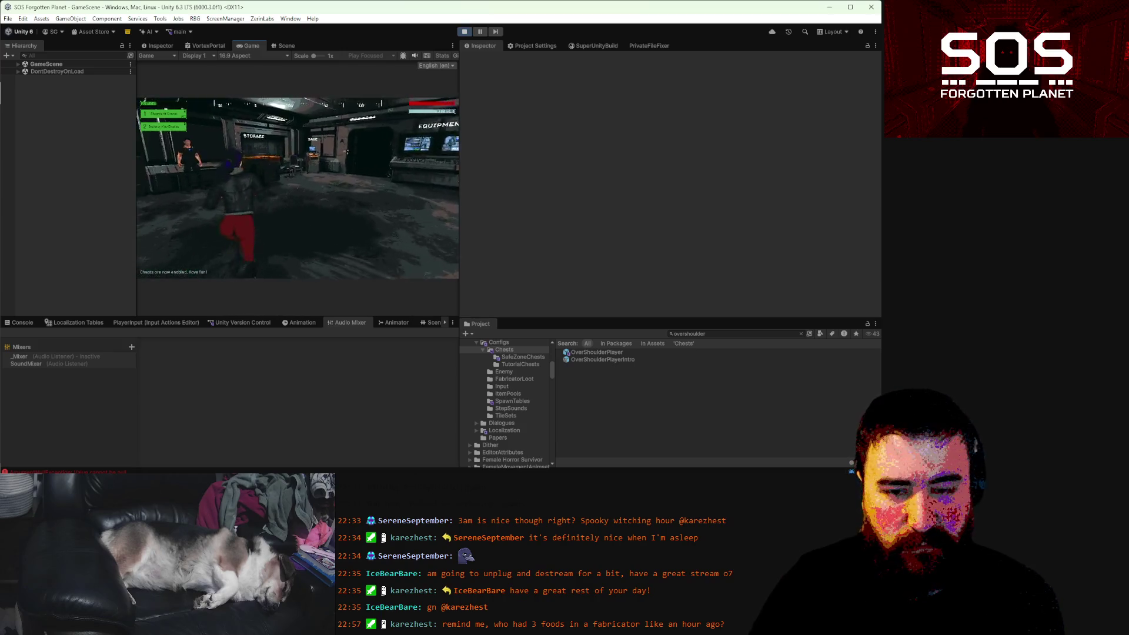
pyautogui.press('w')
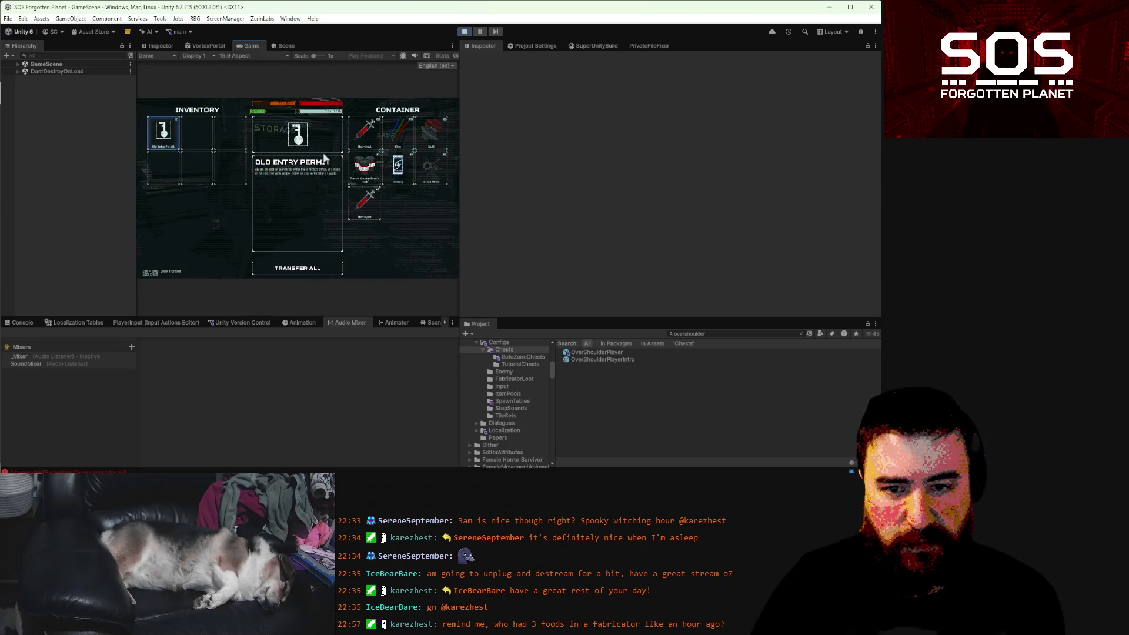
# - Drop the Workbench, Cloth and Med-Inject from the inventory
pyautogui.press('Escape')
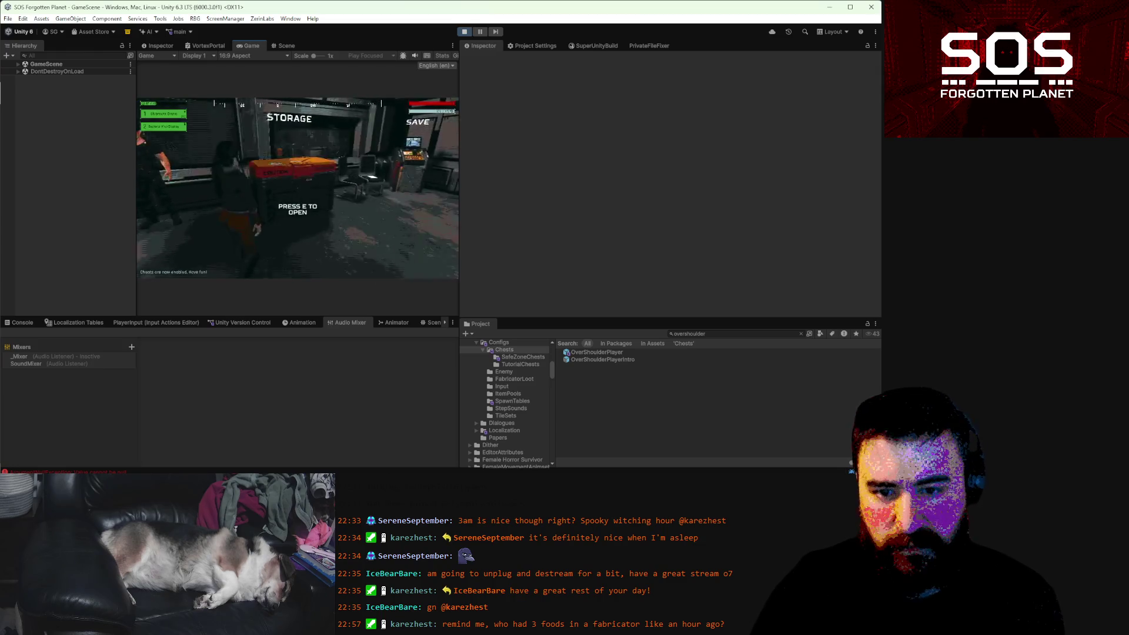
pyautogui.press('Tab')
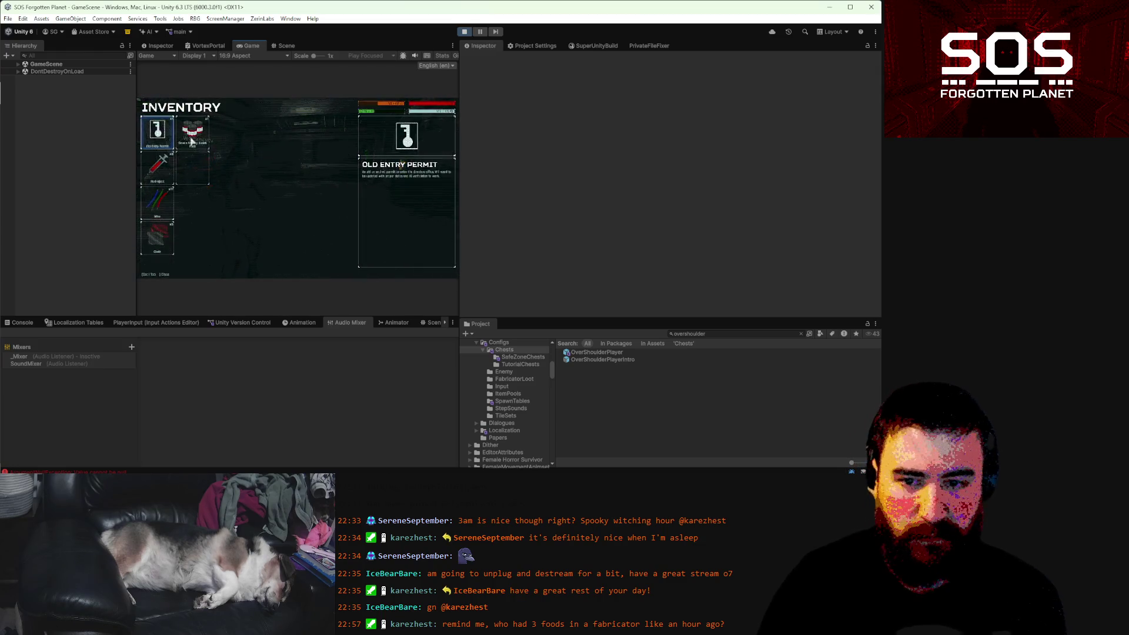
pyautogui.click(192, 134)
pyautogui.click(410, 267)
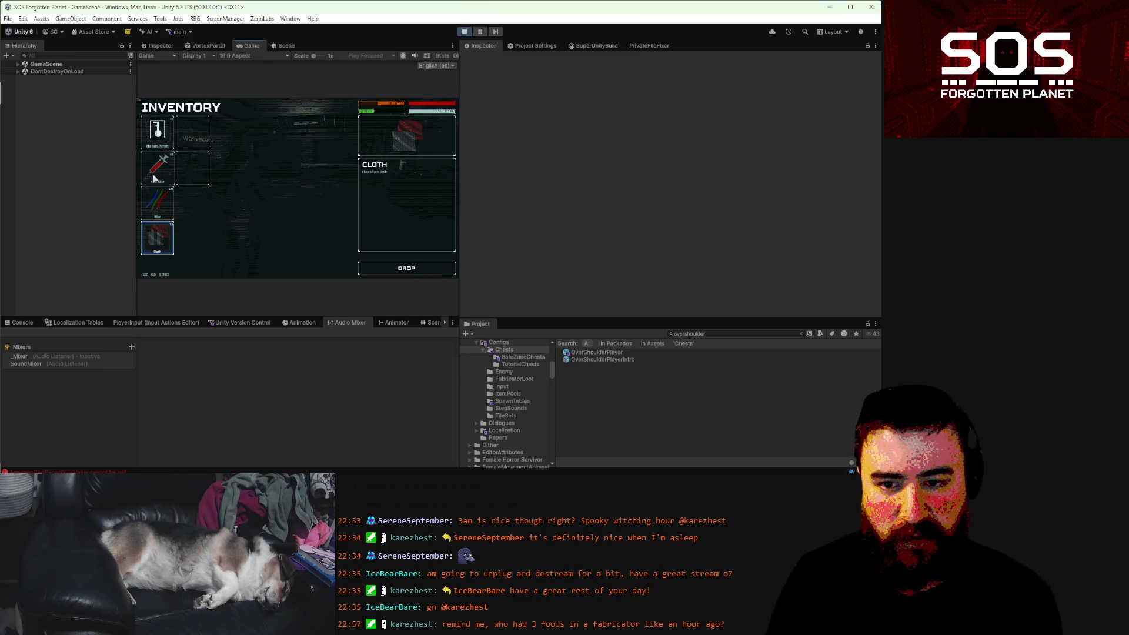
pyautogui.click(404, 270)
pyautogui.click(402, 266)
pyautogui.press('Escape')
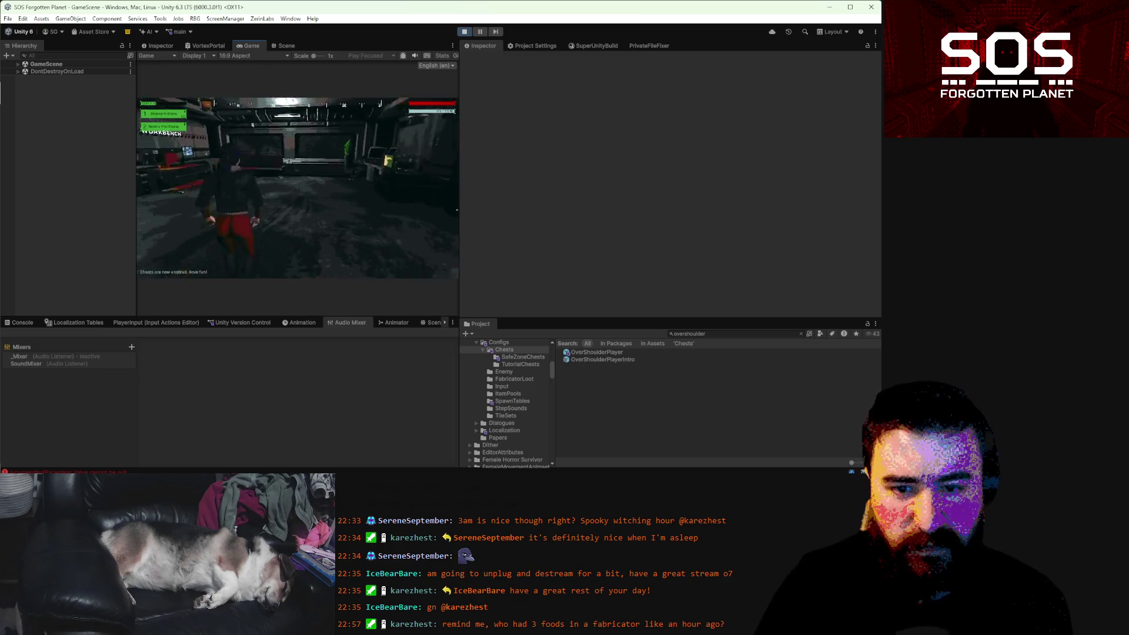
# - Pick the 5 x Cloth and other dropped items back up, then pause
pyautogui.press('w')
pyautogui.press('w')
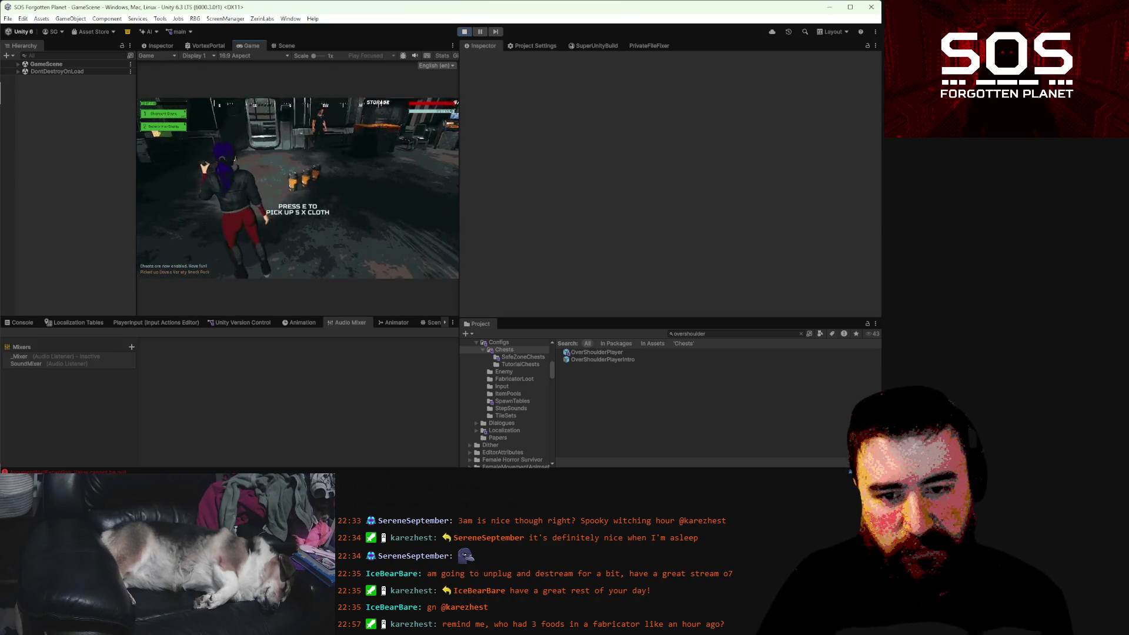
pyautogui.press('e')
pyautogui.press('e')
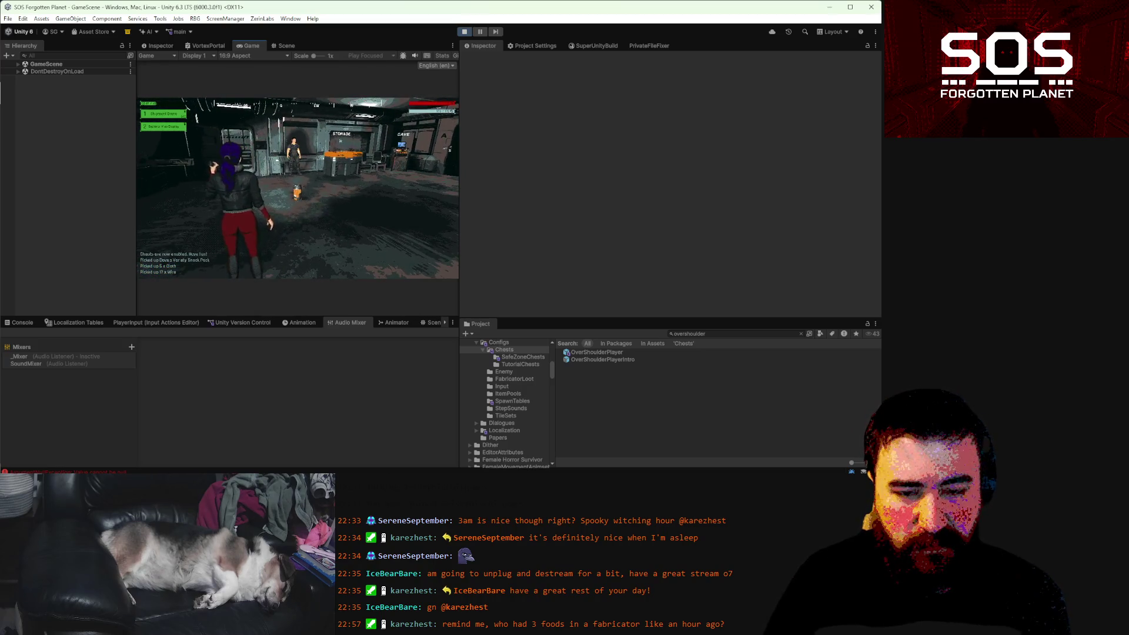
pyautogui.press('w')
pyautogui.press('e')
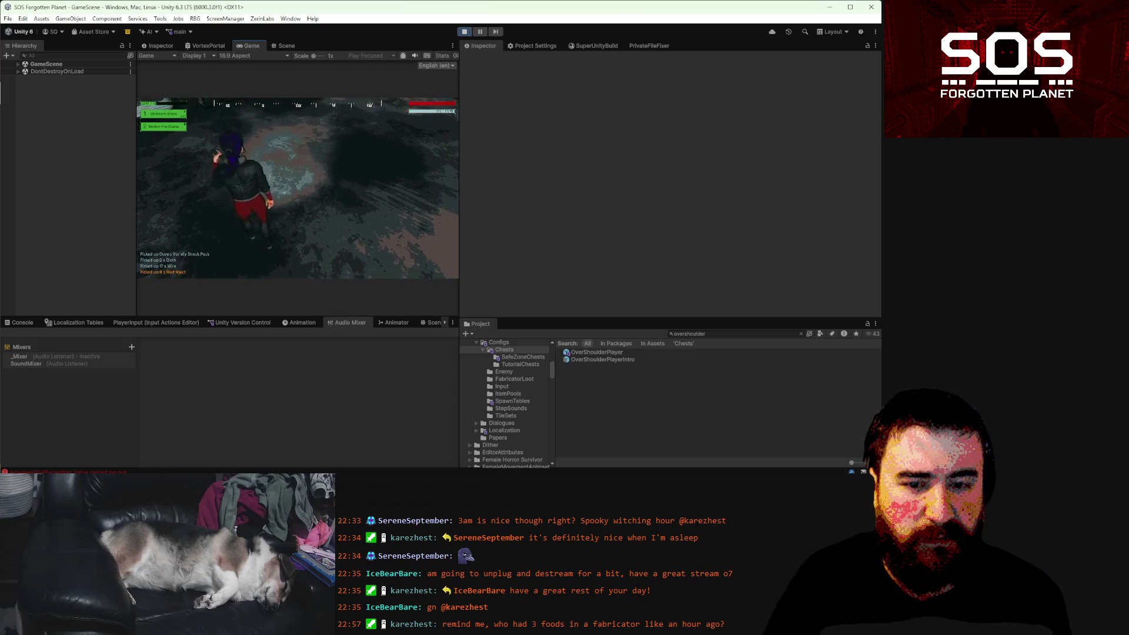
pyautogui.press('Escape')
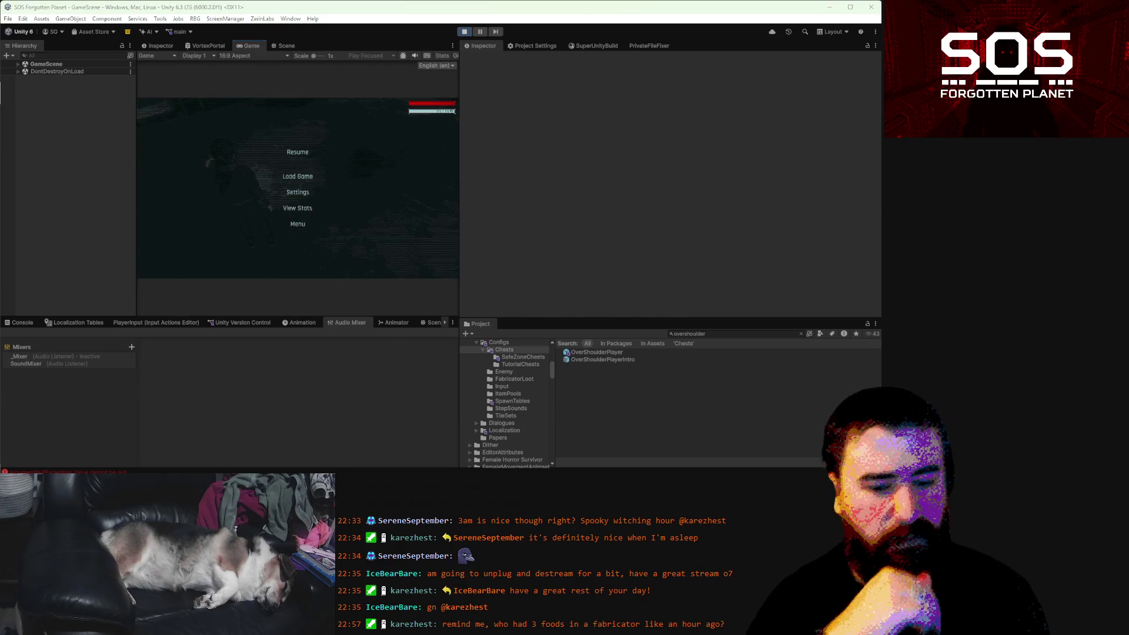
# - Remove the stray character from HealthManager.cs's DoDamage shield line and save the file
pyautogui.hotkey('alt', 'Tab')
pyautogui.scroll(7, 396, 245)
pyautogui.scroll(12, 396, 245)
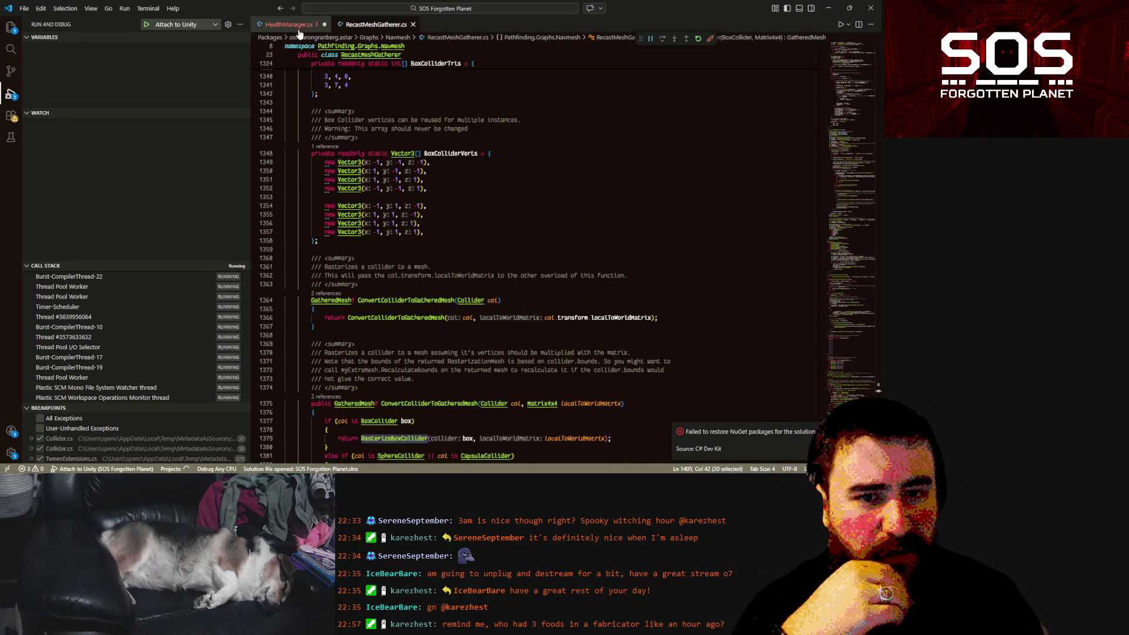
pyautogui.click(294, 24)
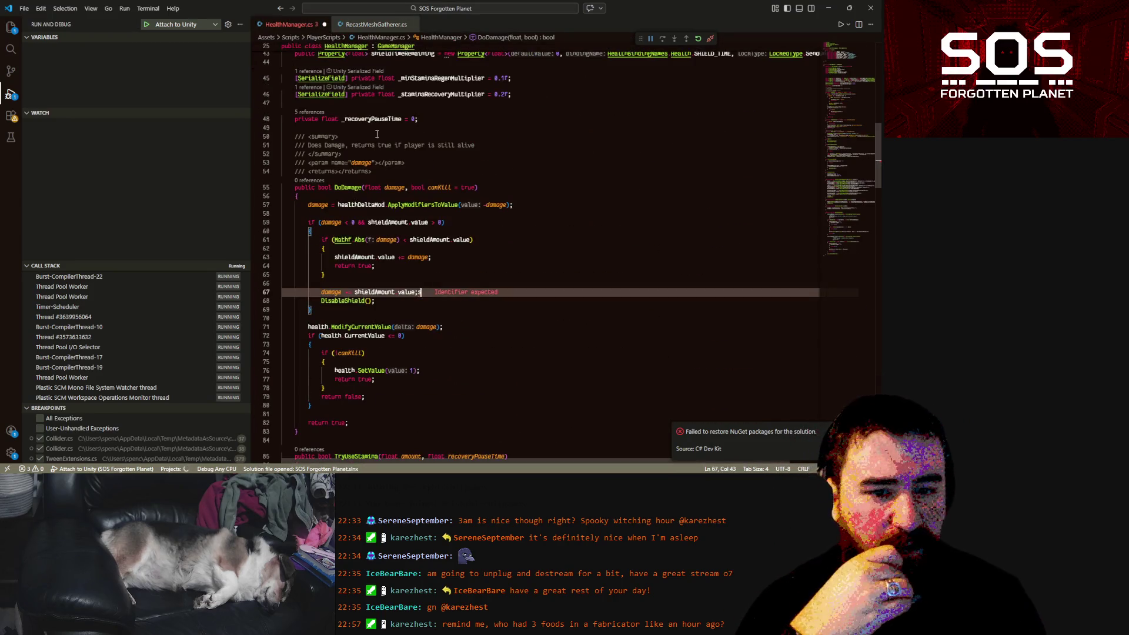
pyautogui.hotkey('ctrl', 'z')
pyautogui.hotkey('ctrl', 's')
pyautogui.click(462, 283)
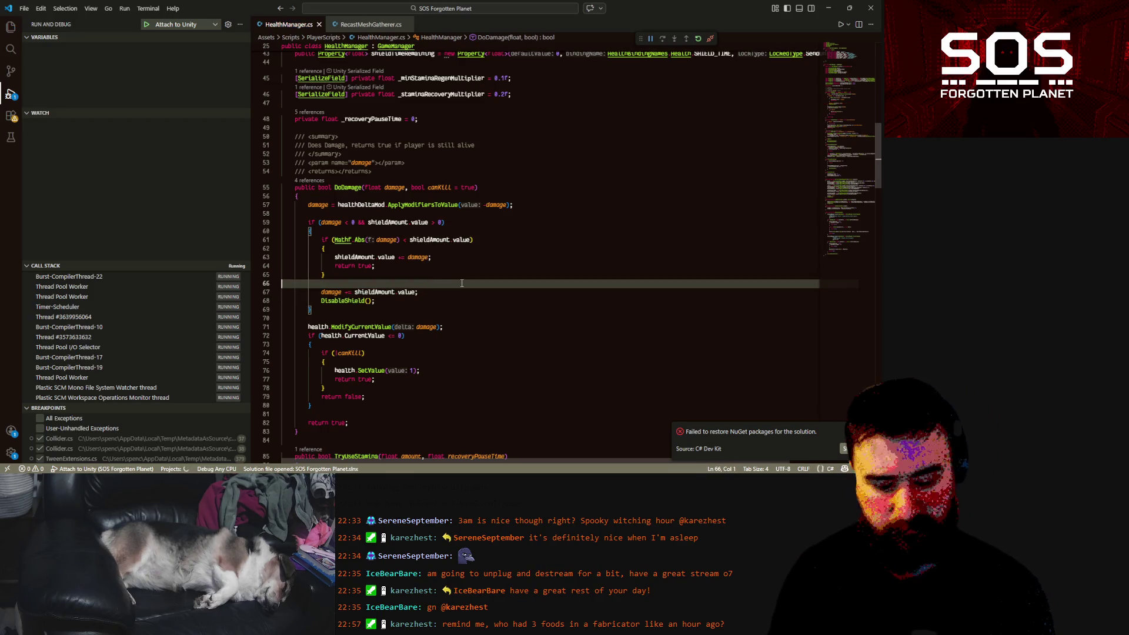
pyautogui.hotkey('ctrl', 'p')
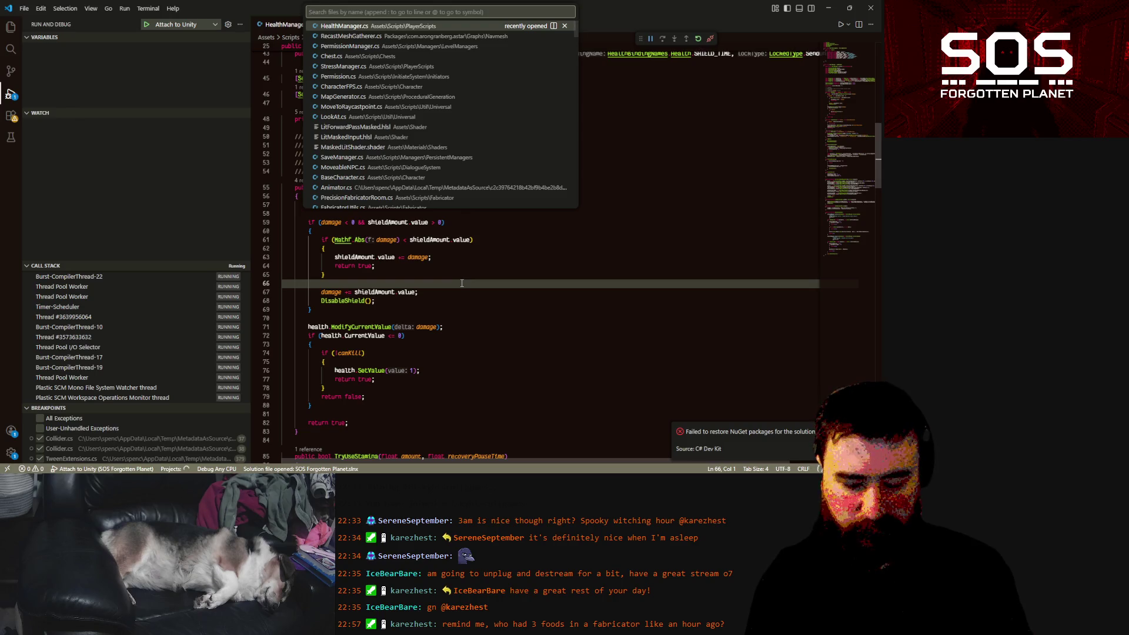
# - Open CharacterFPS.cs and scroll up to the LateUpdate rotation block
pyautogui.write('characterfps')
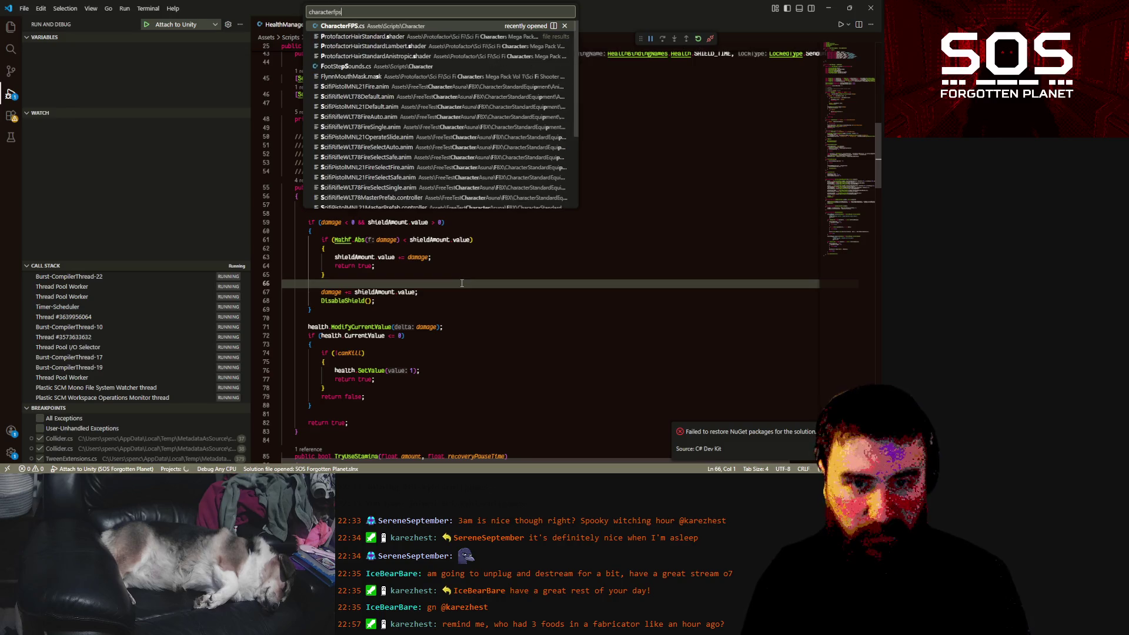
pyautogui.click(347, 28)
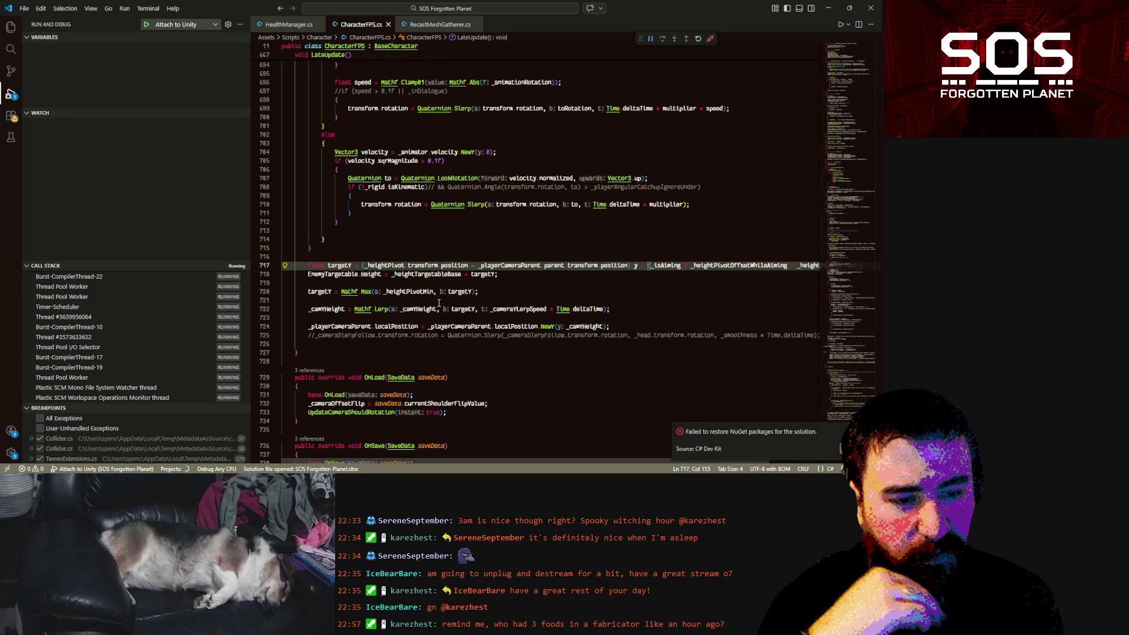
pyautogui.scroll(3, 443, 300)
pyautogui.scroll(4, 444, 301)
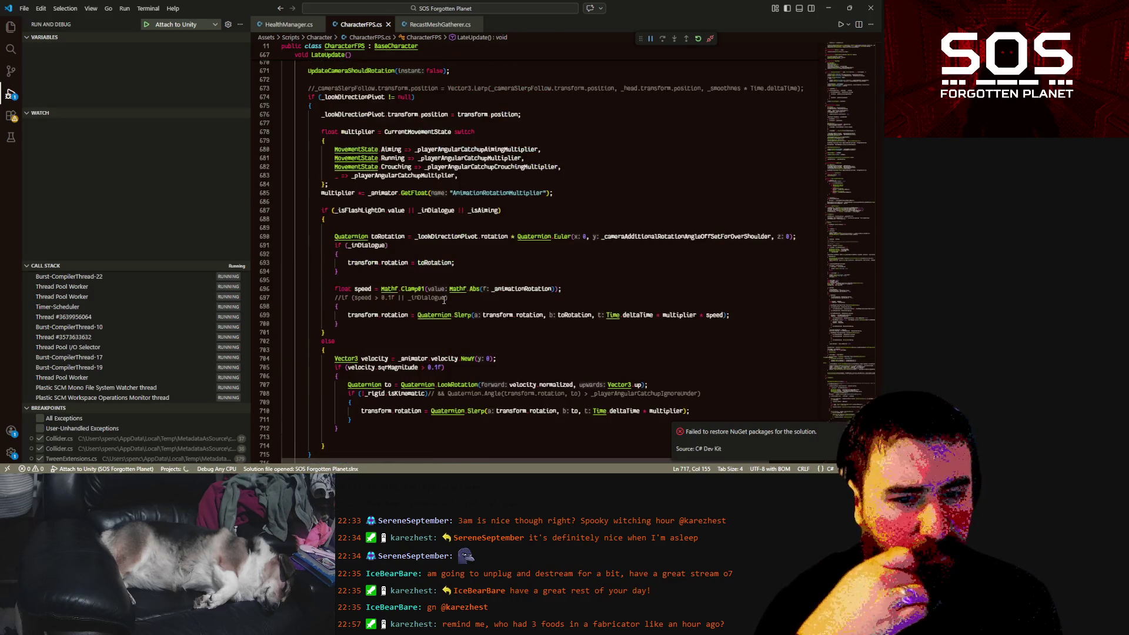
pyautogui.scroll(14, 408, 223)
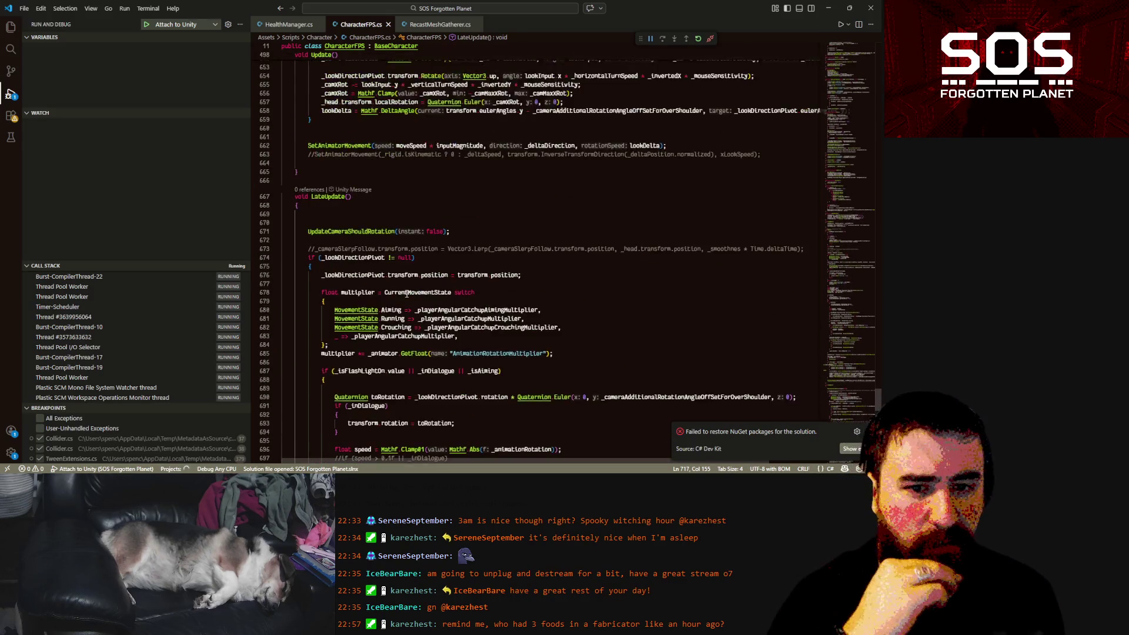
pyautogui.scroll(1, 411, 292)
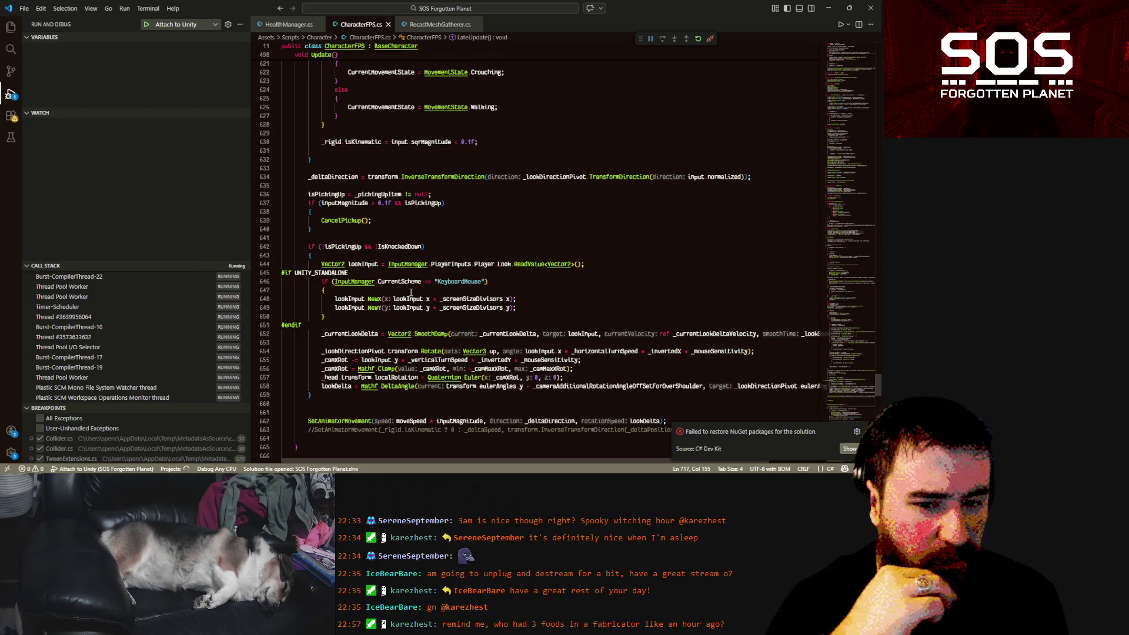
# - Highlight every use of isPickingUp and CancelPickup around line 636
pyautogui.doubleClick(347, 246)
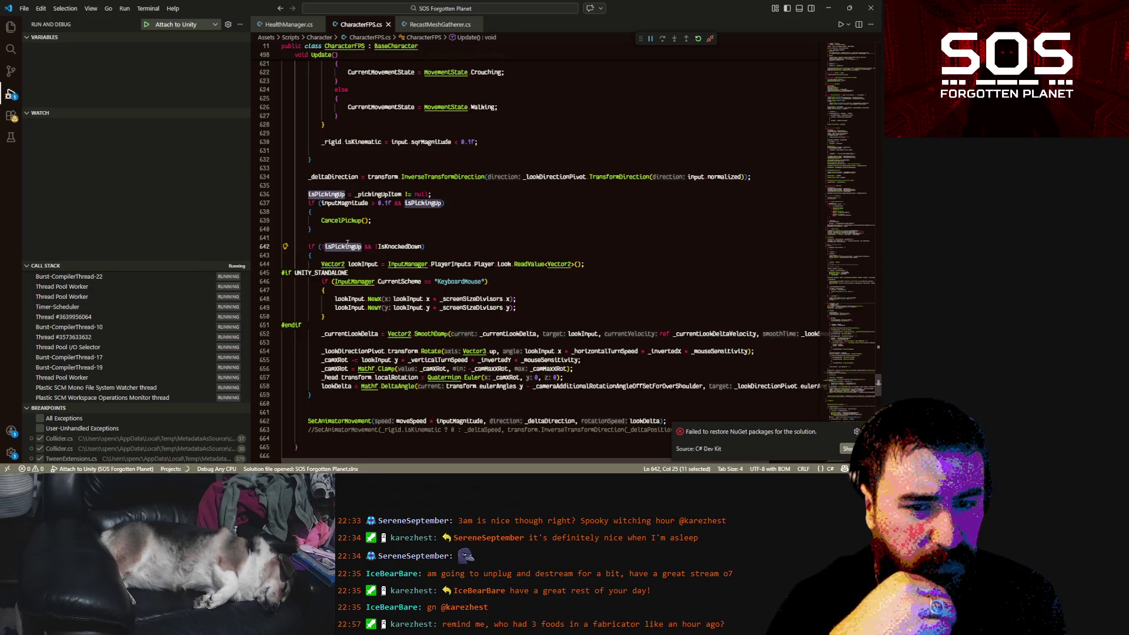
pyautogui.doubleClick(328, 194)
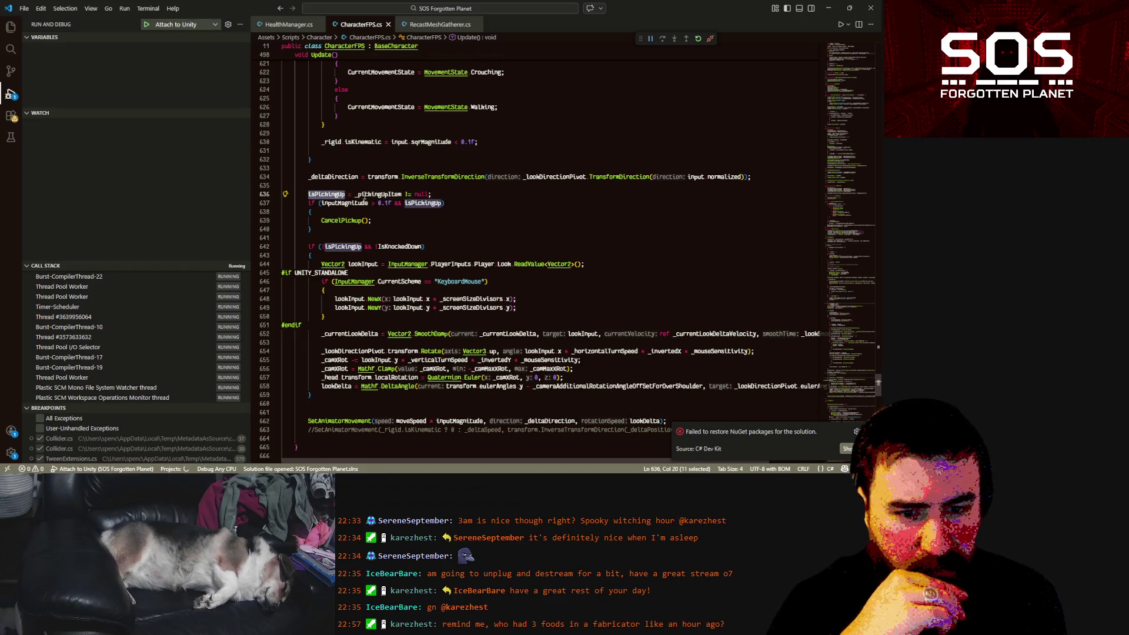
pyautogui.click(339, 219)
pyautogui.doubleClick(339, 220)
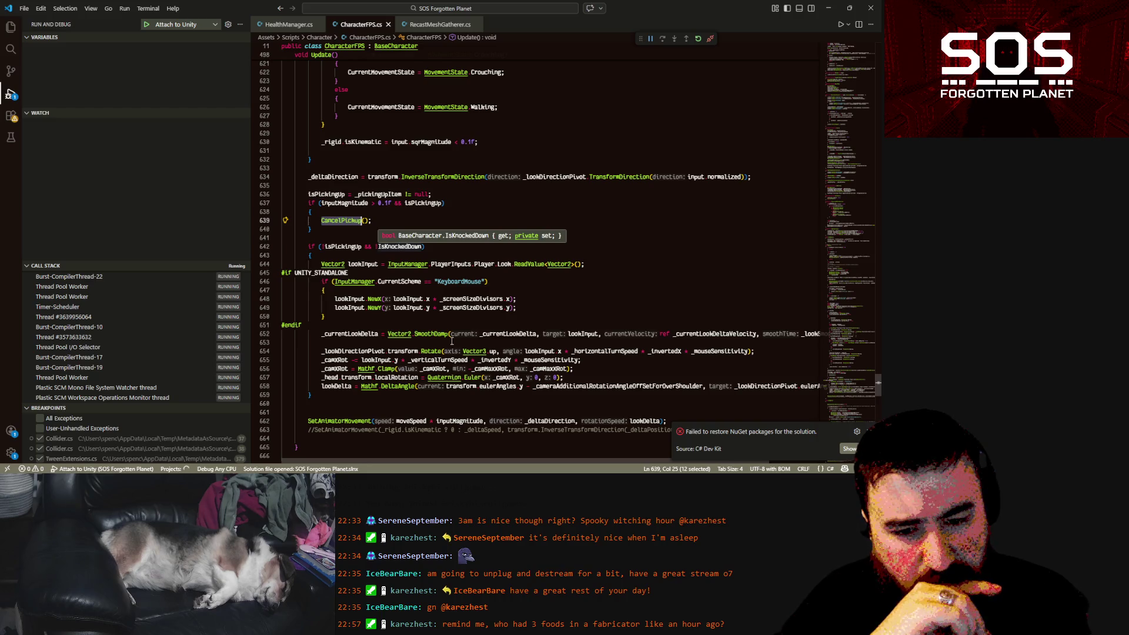
pyautogui.scroll(-4, 454, 353)
pyautogui.scroll(-4, 453, 353)
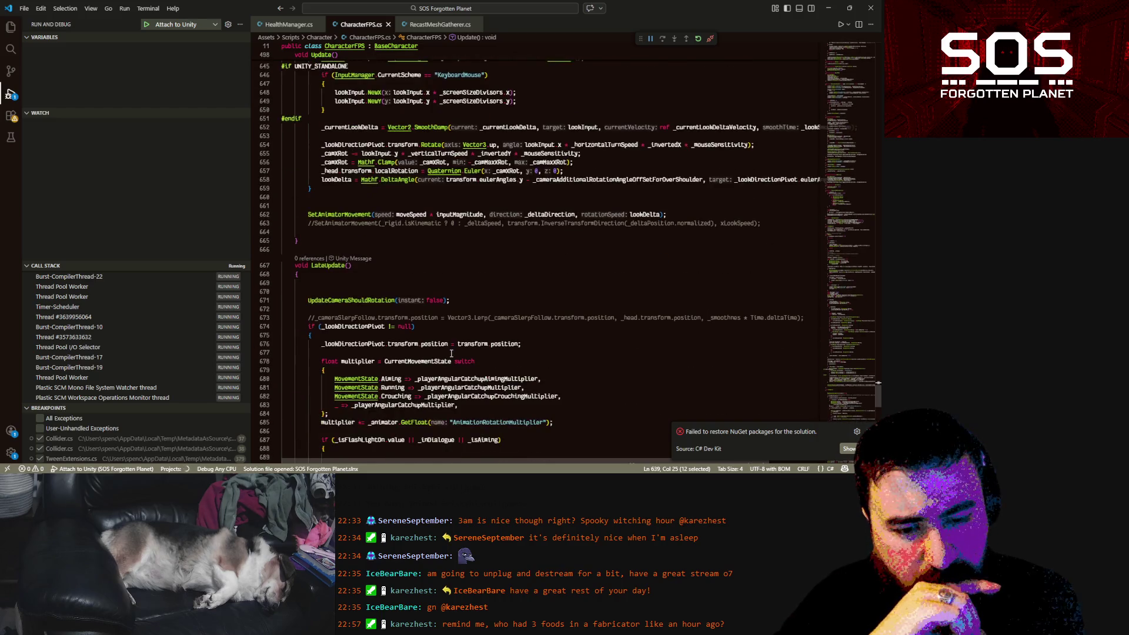
pyautogui.scroll(-3, 451, 353)
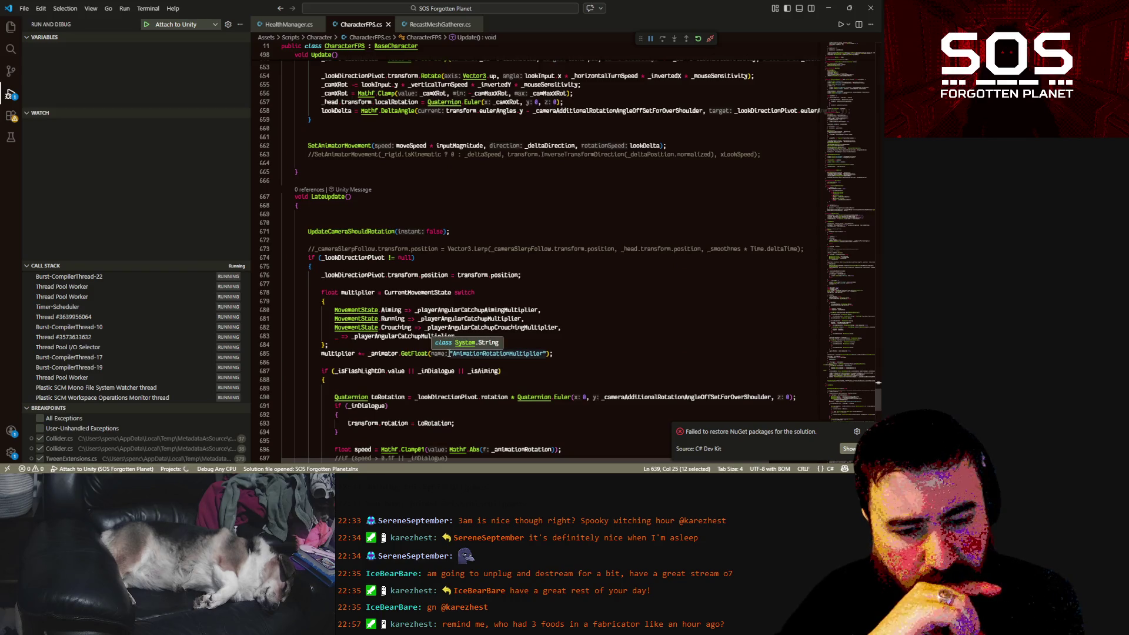
pyautogui.scroll(6, 445, 351)
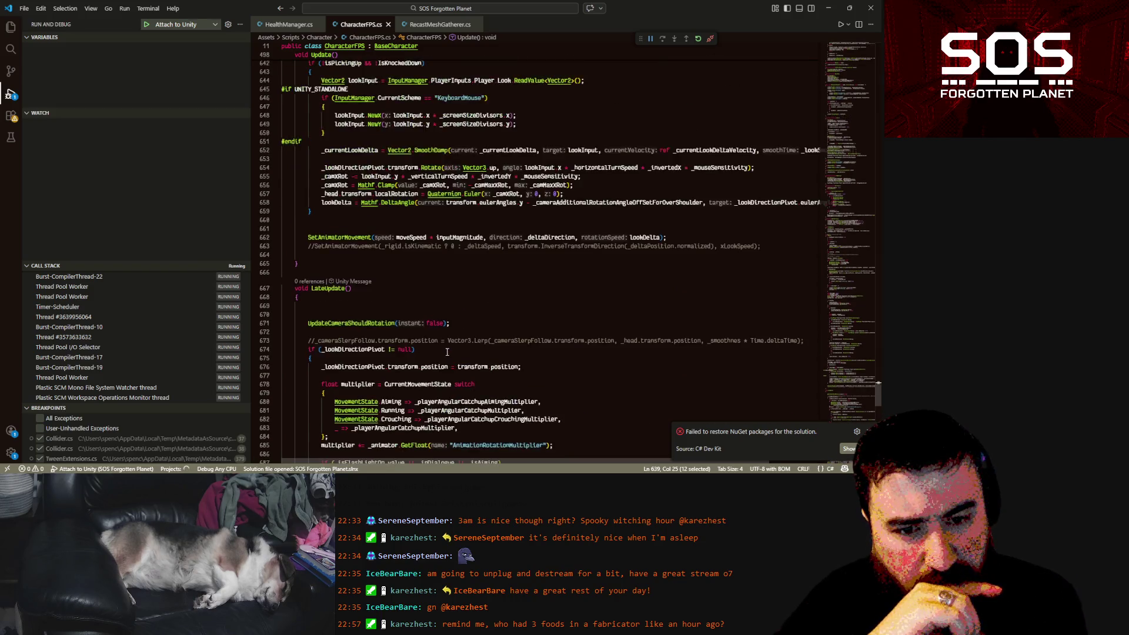
pyautogui.scroll(3, 353, 235)
# - Highlight isPickingUp in the line 642 condition, then return to Unity and resume
pyautogui.click(341, 224)
pyautogui.doubleClick(341, 223)
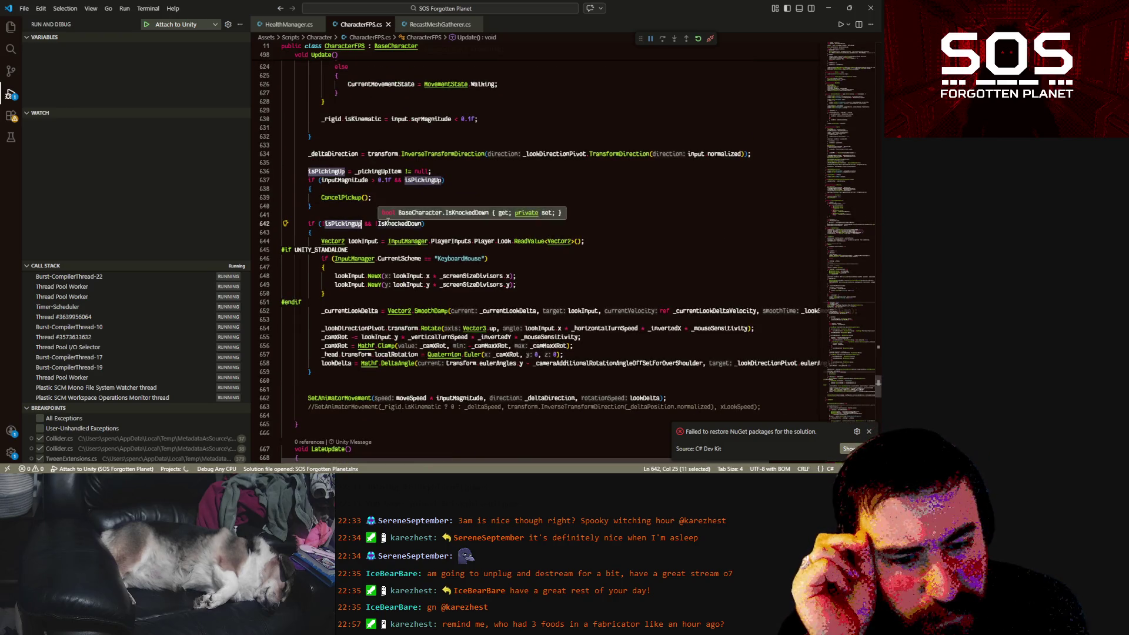
pyautogui.scroll(-20, 360, 355)
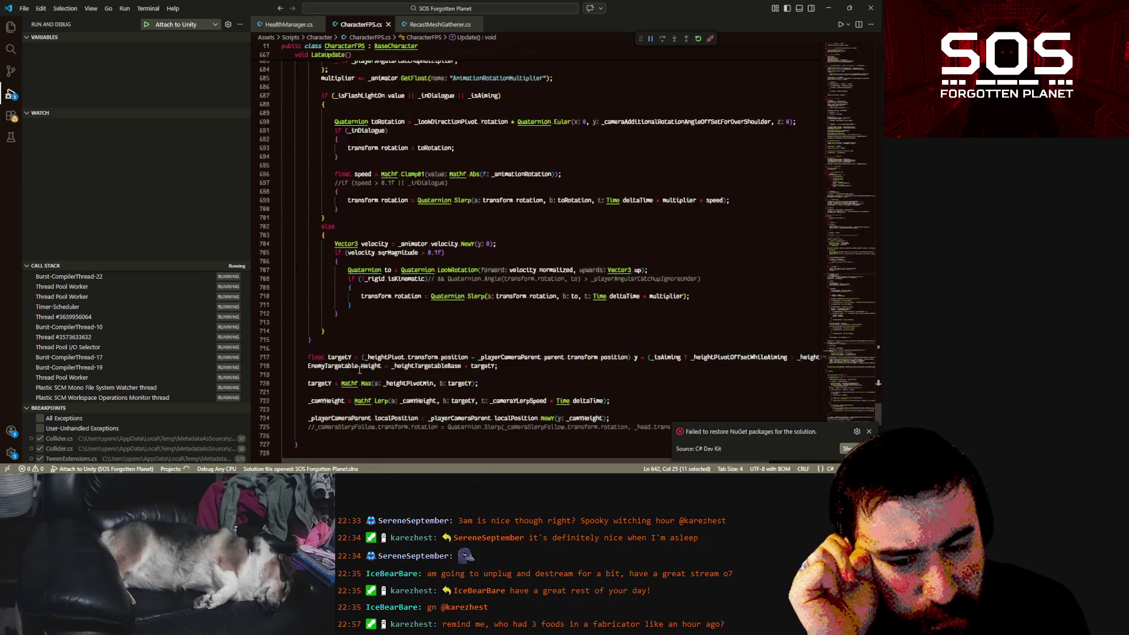
pyautogui.scroll(-9, 359, 354)
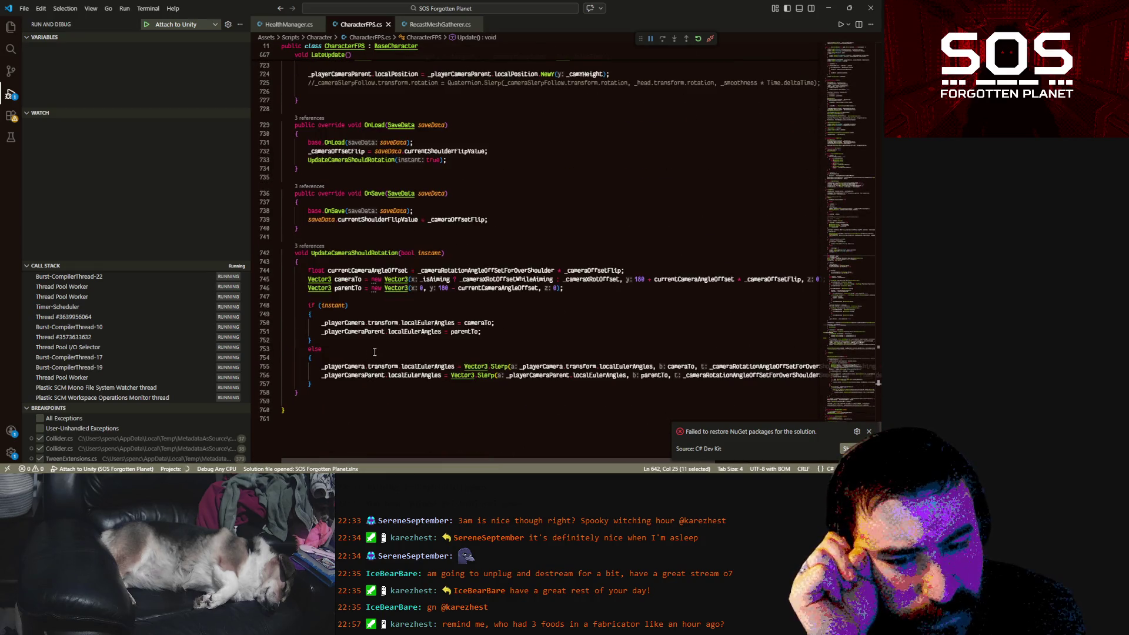
pyautogui.scroll(16, 369, 354)
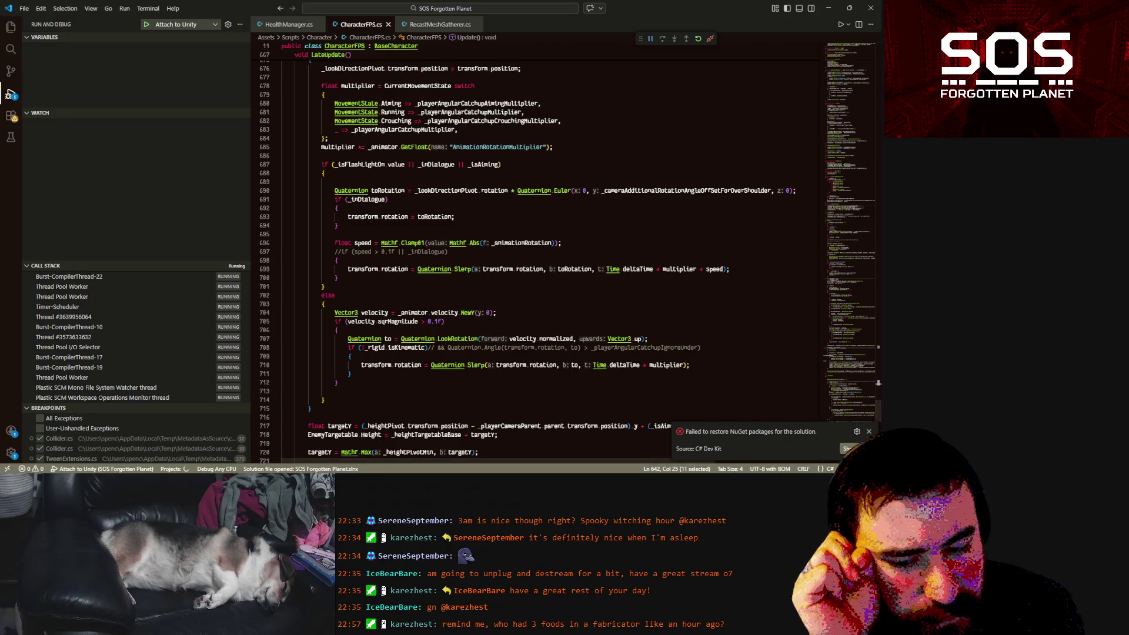
pyautogui.hotkey('alt', 'Tab')
pyautogui.click(289, 153)
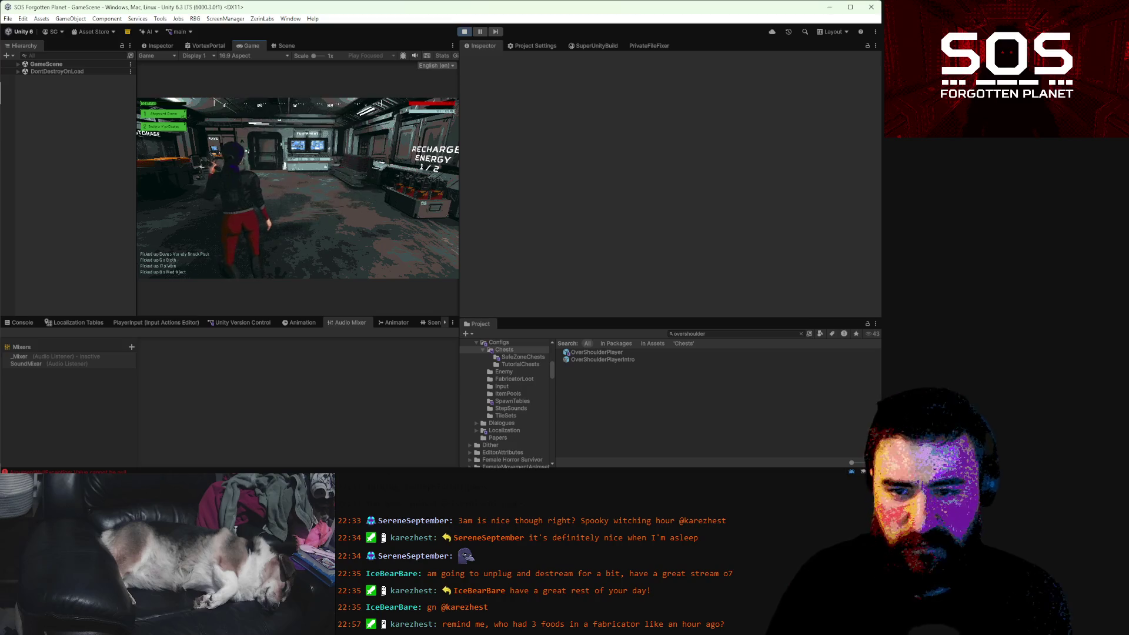
# - Drop the snack pack, cloth, wire and Med-Inject through the DROP button, keeping the Old Entry Permit
pyautogui.press('Escape')
pyautogui.click(305, 173)
pyautogui.press('Tab')
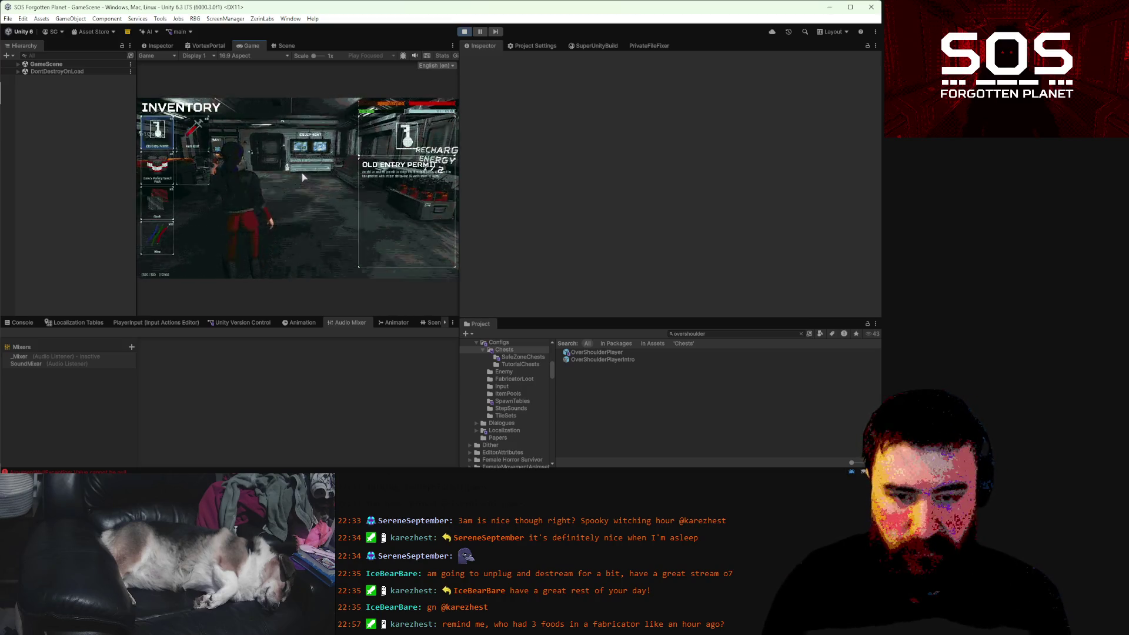
pyautogui.click(171, 158)
pyautogui.click(435, 268)
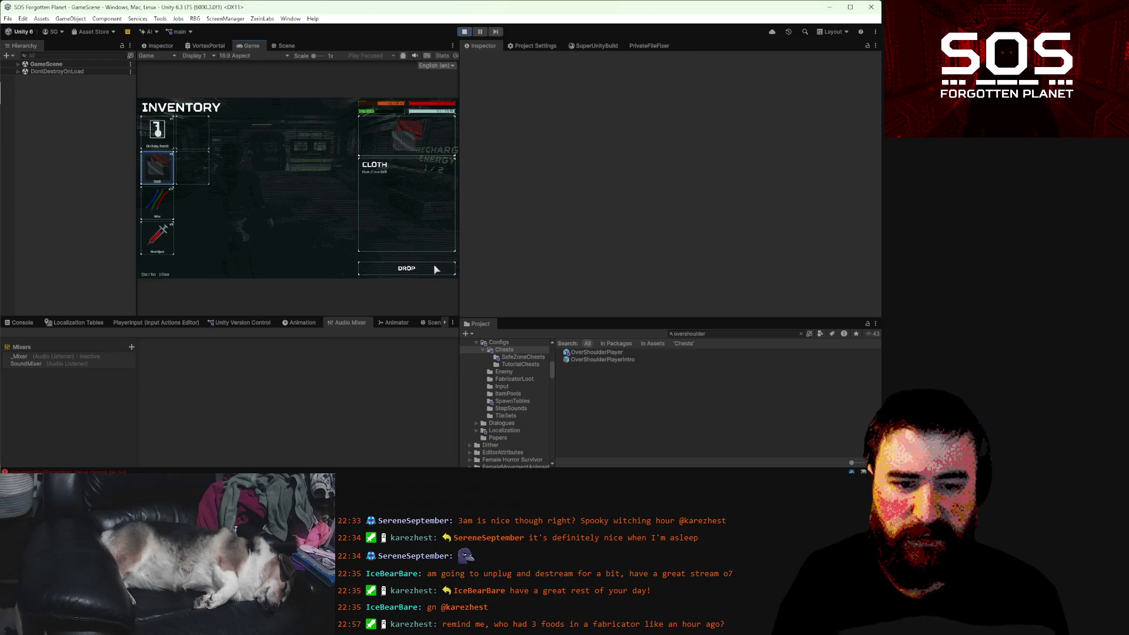
pyautogui.click(435, 268)
pyautogui.click(435, 268)
pyautogui.click(434, 268)
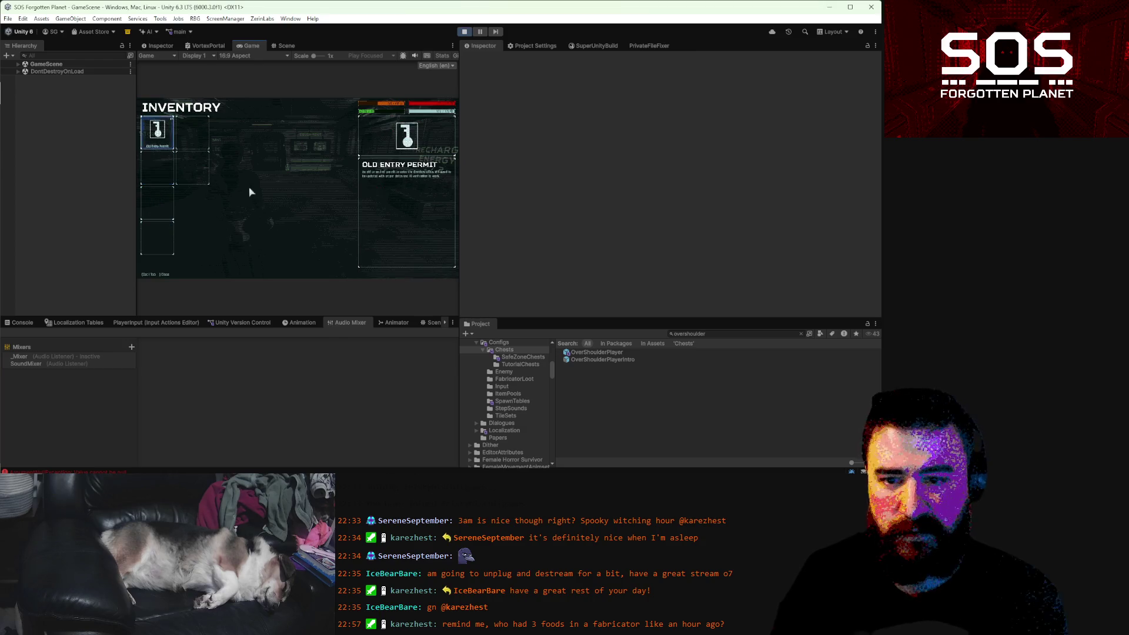
pyautogui.press('Tab')
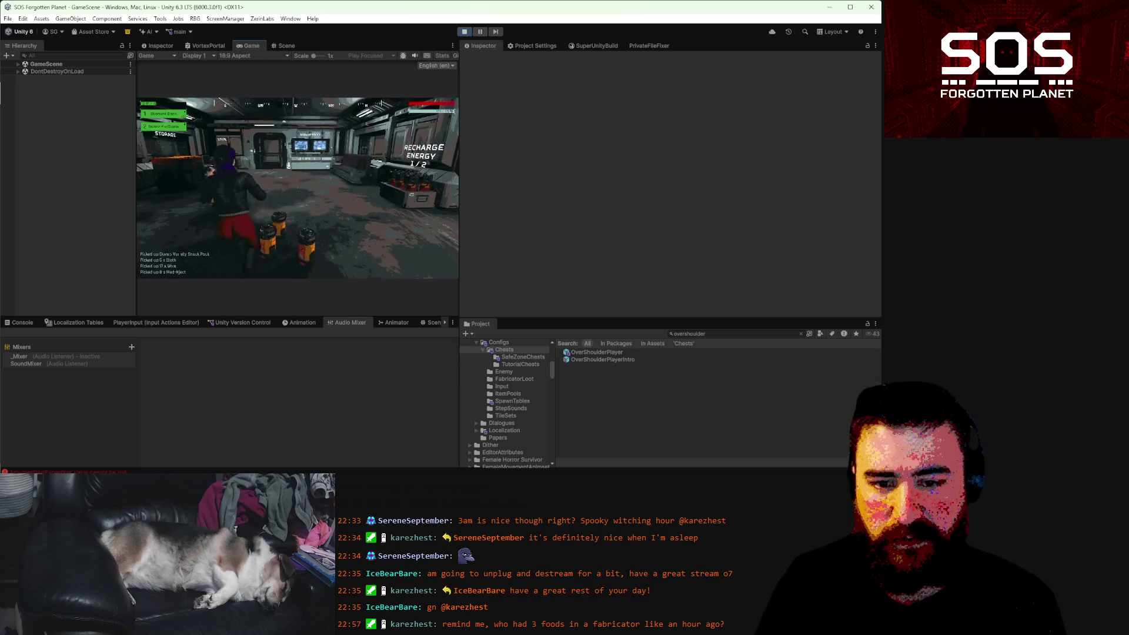
pyautogui.press('Escape')
pyautogui.press('Escape')
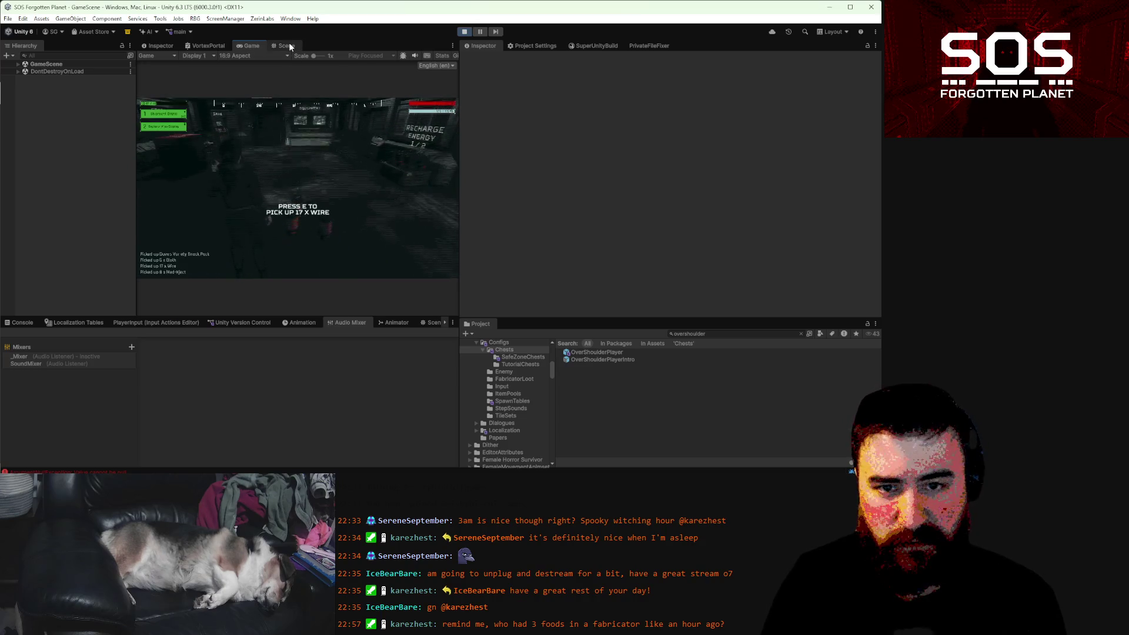
pyautogui.click(286, 45)
# - Select Player, then LookPivot, in GameScene while picking up the dropped wire and cloth
pyautogui.click(18, 63)
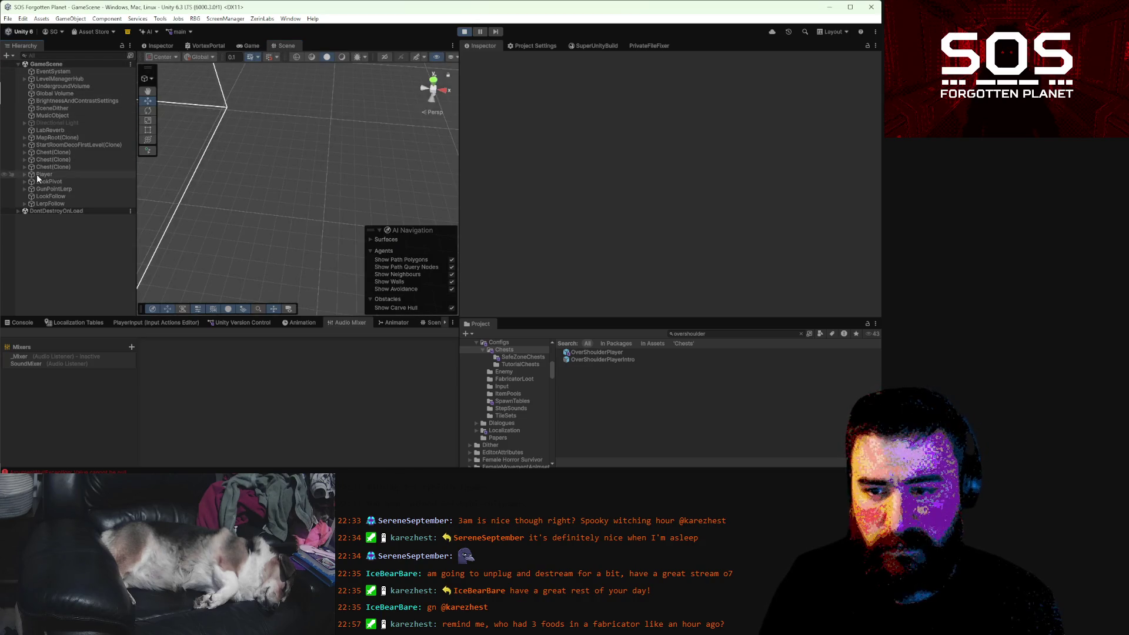
pyautogui.click(39, 174)
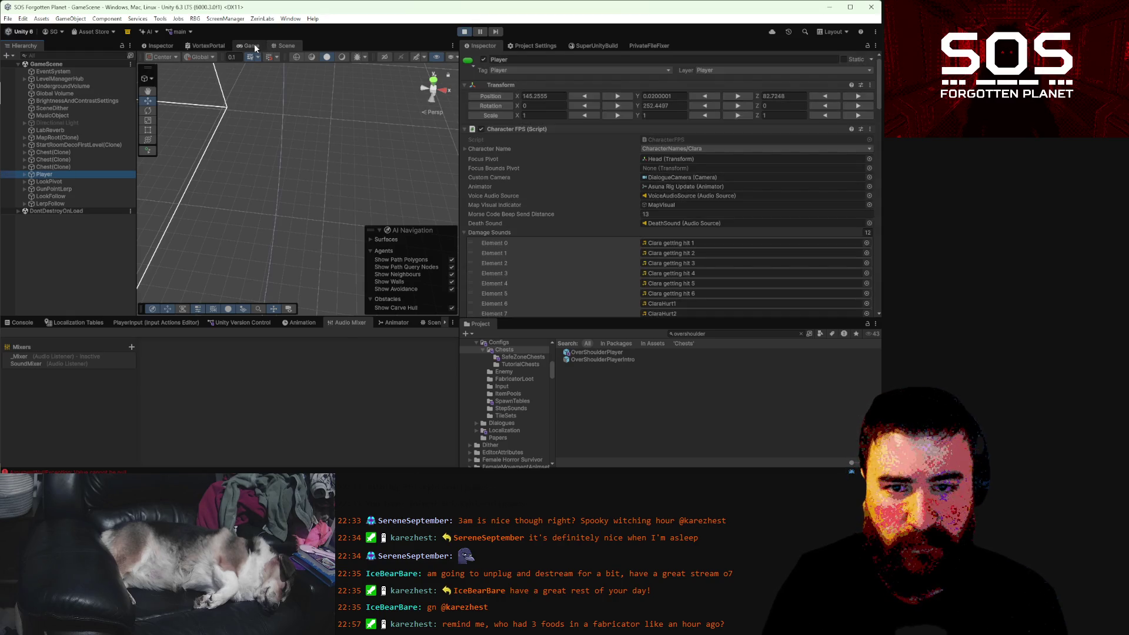
pyautogui.click(251, 46)
pyautogui.press('e')
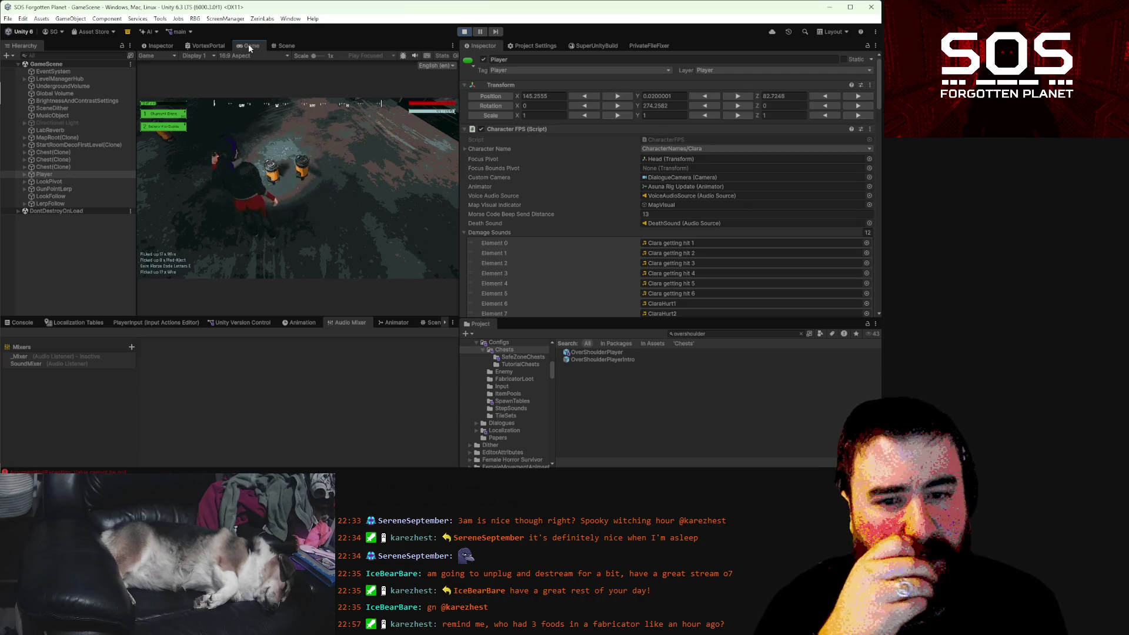
pyautogui.moveTo(151, 18)
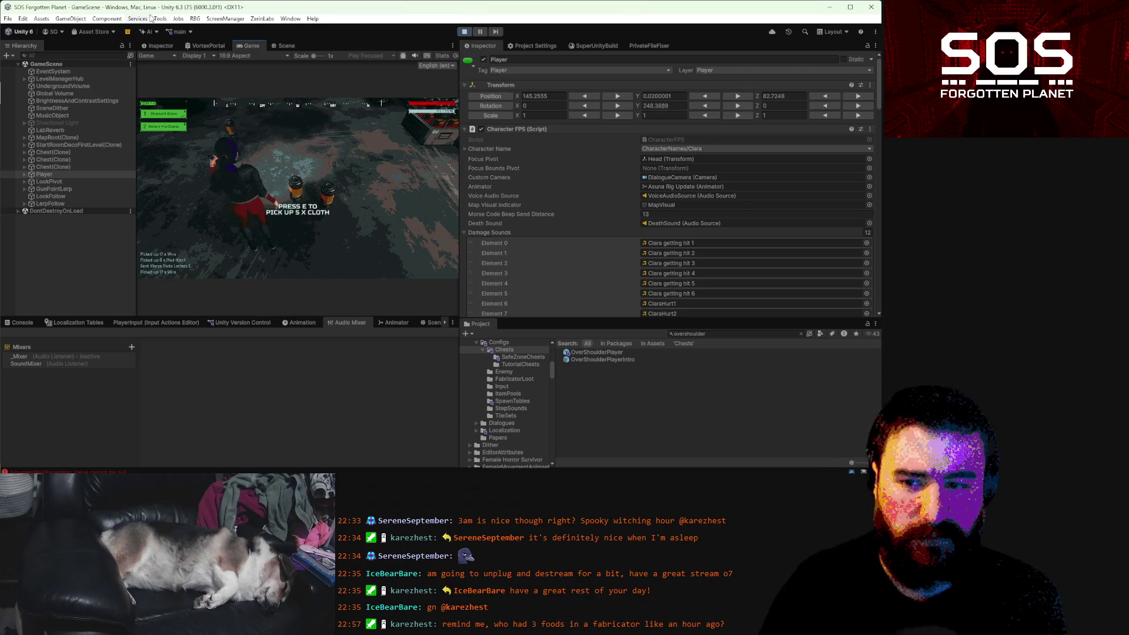
pyautogui.click(65, 183)
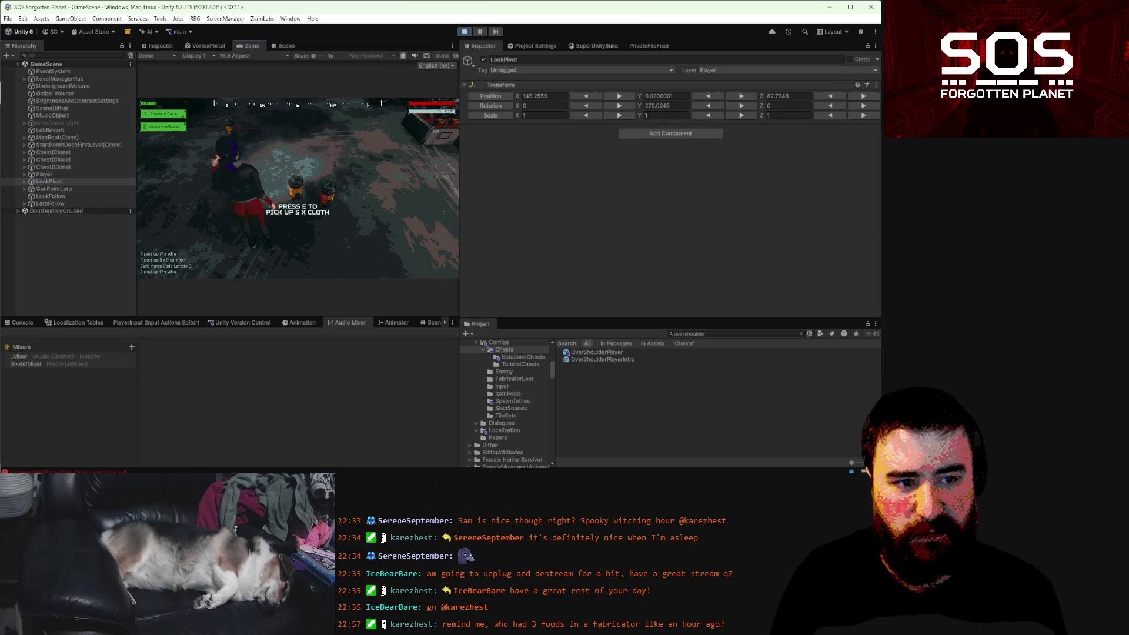
pyautogui.press('e')
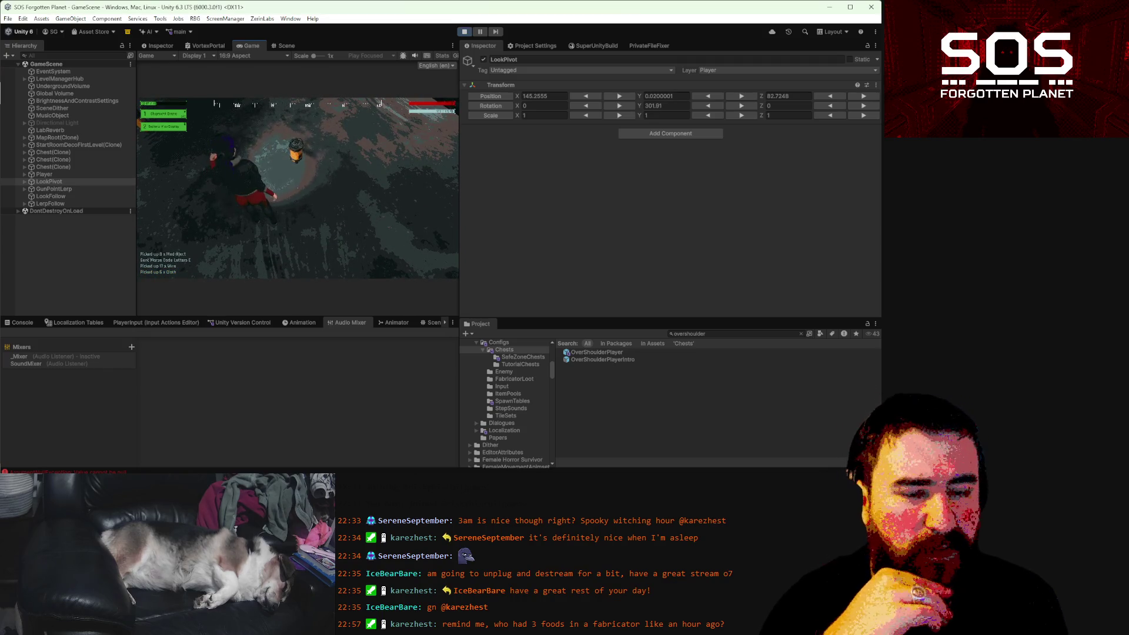
# - Select LookPivot's Head child and pick up Dave's Variety Snack Pack, then pause
pyautogui.press('Escape')
pyautogui.press('Escape')
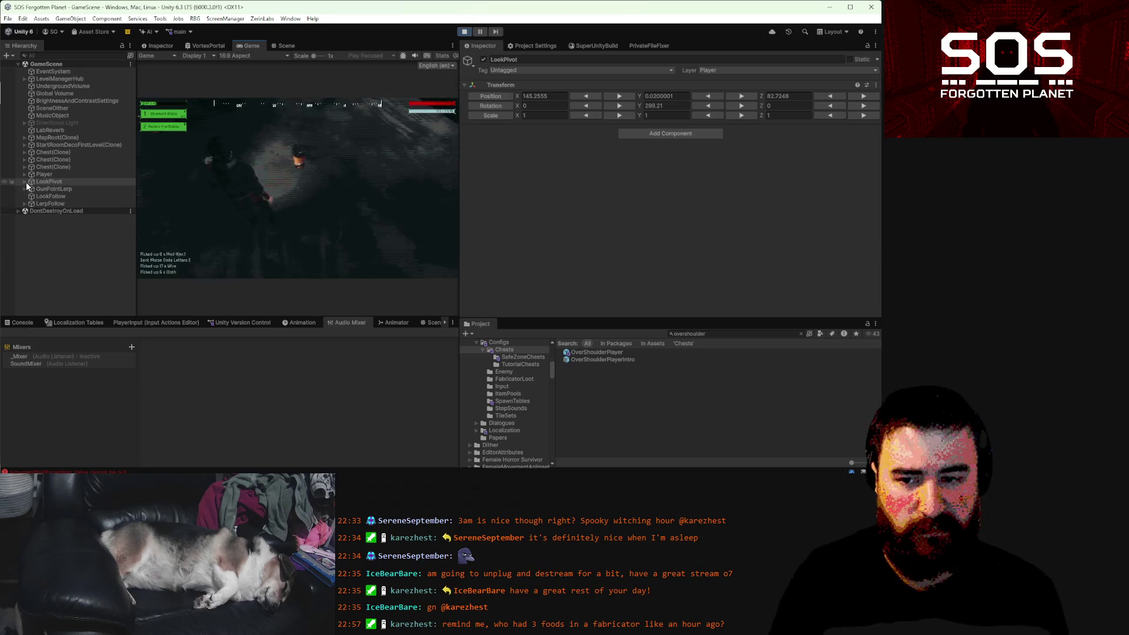
pyautogui.click(24, 182)
pyautogui.click(58, 189)
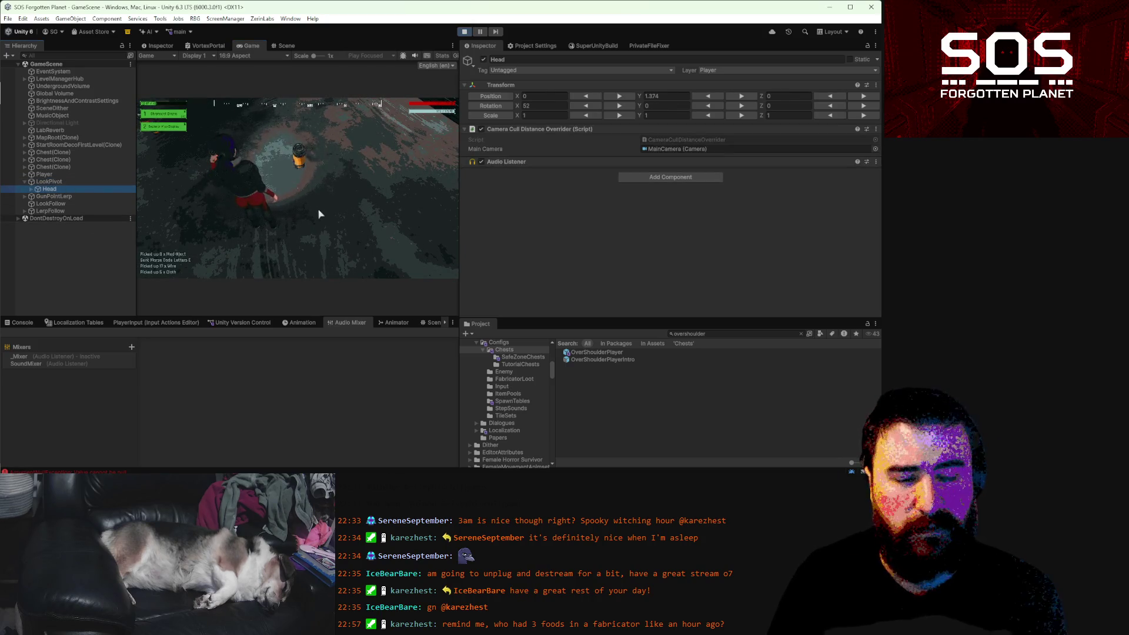
pyautogui.click(353, 221)
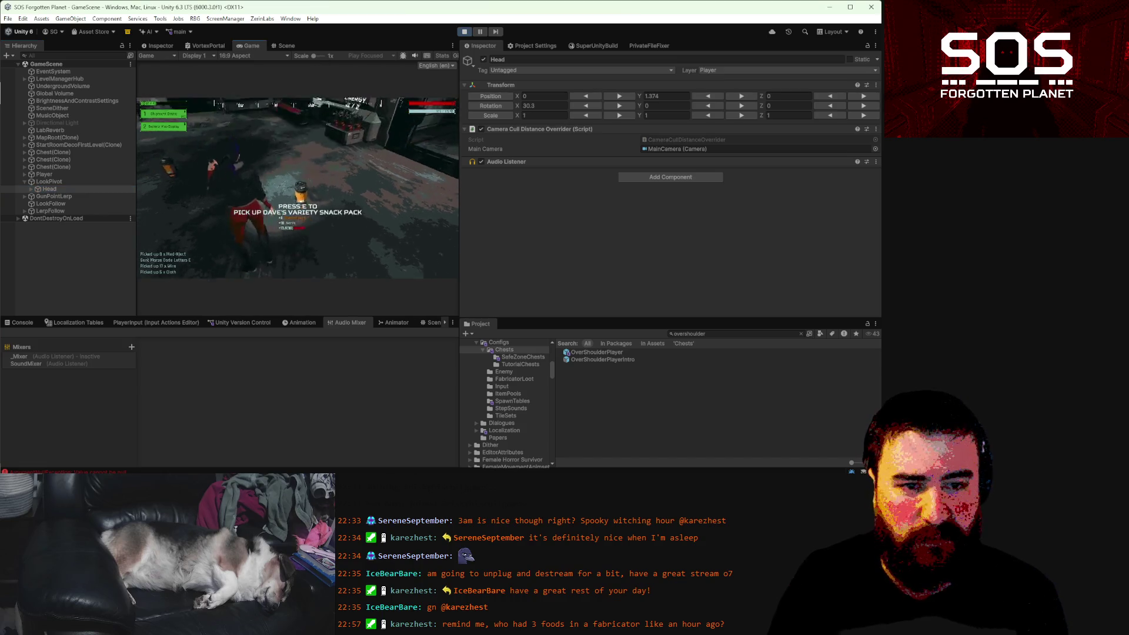
pyautogui.press('e')
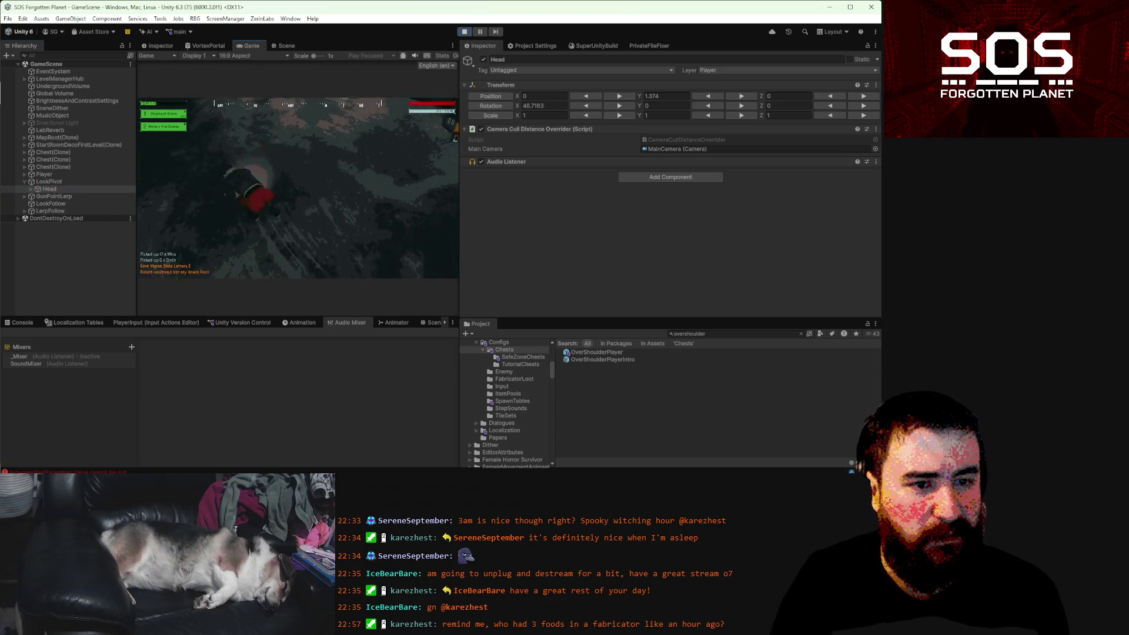
pyautogui.press('Escape')
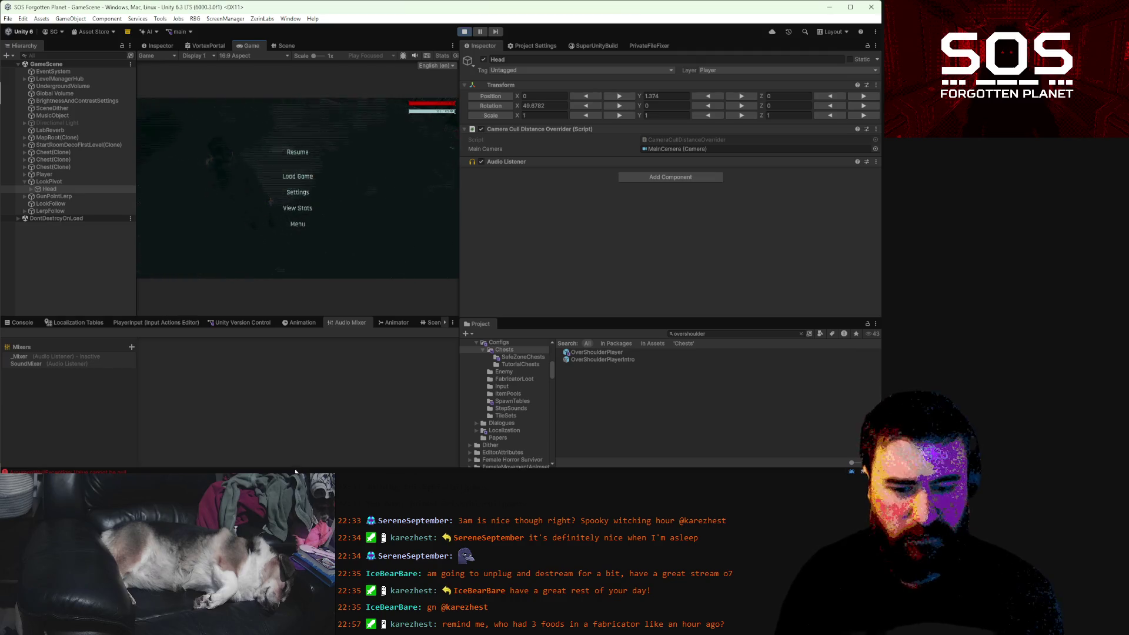
pyautogui.hotkey('alt', 'Tab')
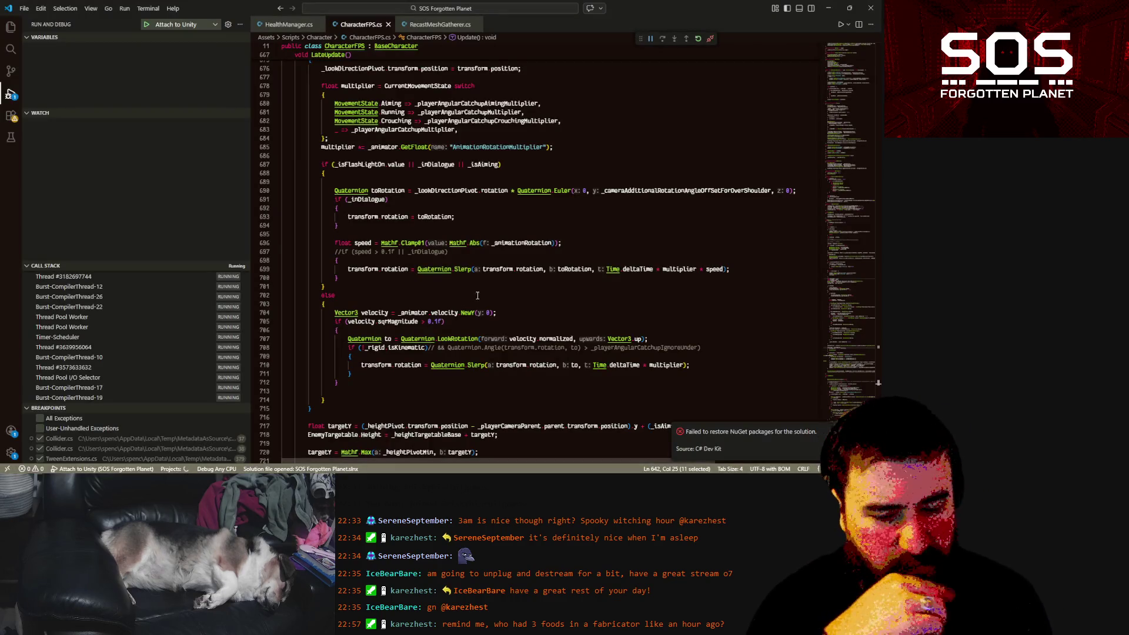
# - Find all references to _pickingUpItem from the line 636 isPickingUp assignment in CharacterFPS.cs
pyautogui.scroll(3, 471, 279)
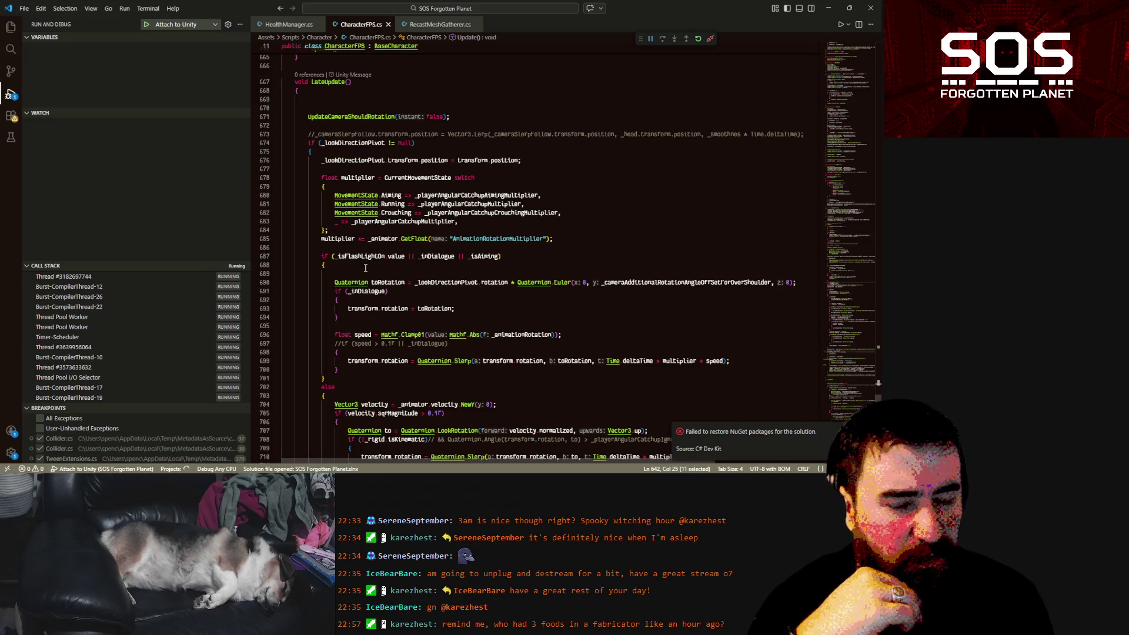
pyautogui.scroll(-5, 402, 280)
pyautogui.scroll(12, 394, 270)
pyautogui.scroll(9, 390, 259)
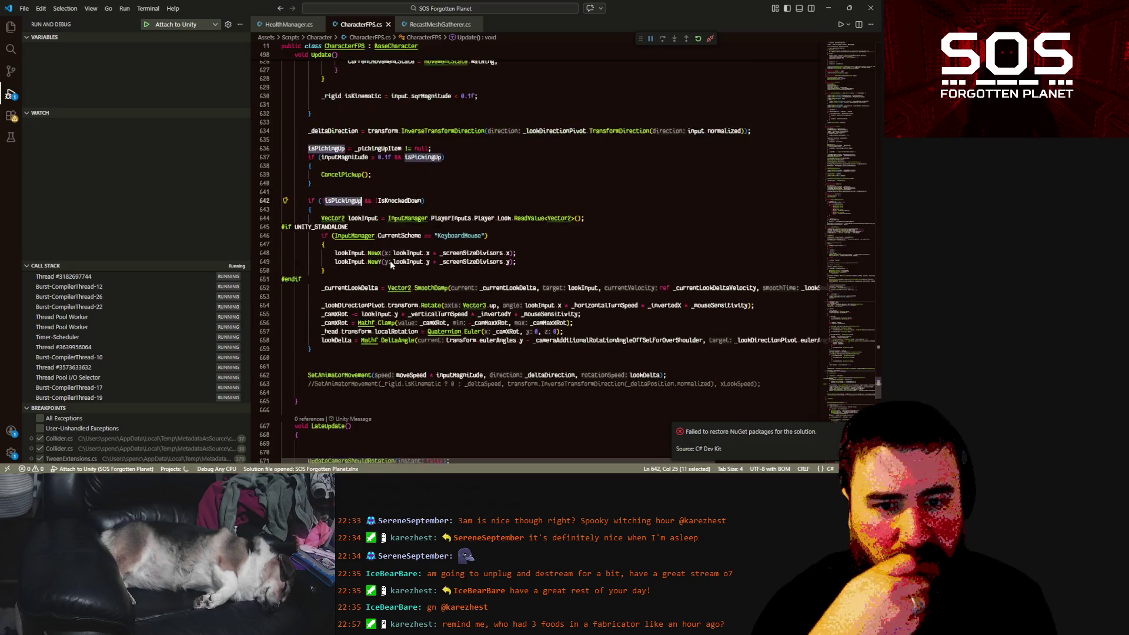
pyautogui.click(334, 263)
pyautogui.rightClick(328, 263)
pyautogui.press('Escape')
pyautogui.rightClick(364, 263)
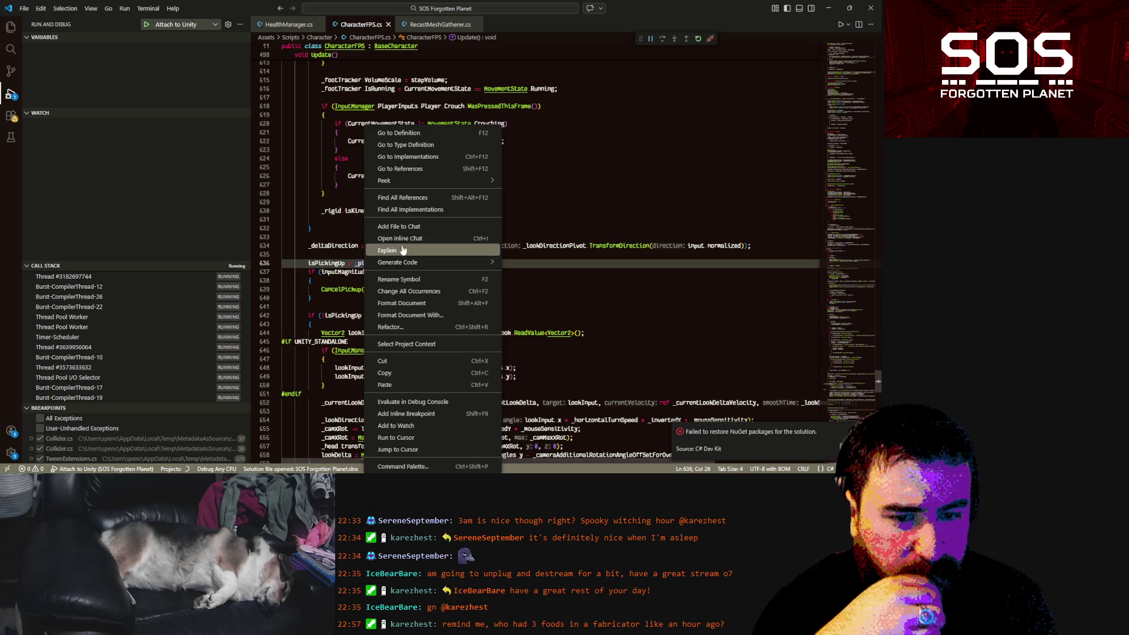
pyautogui.click(405, 199)
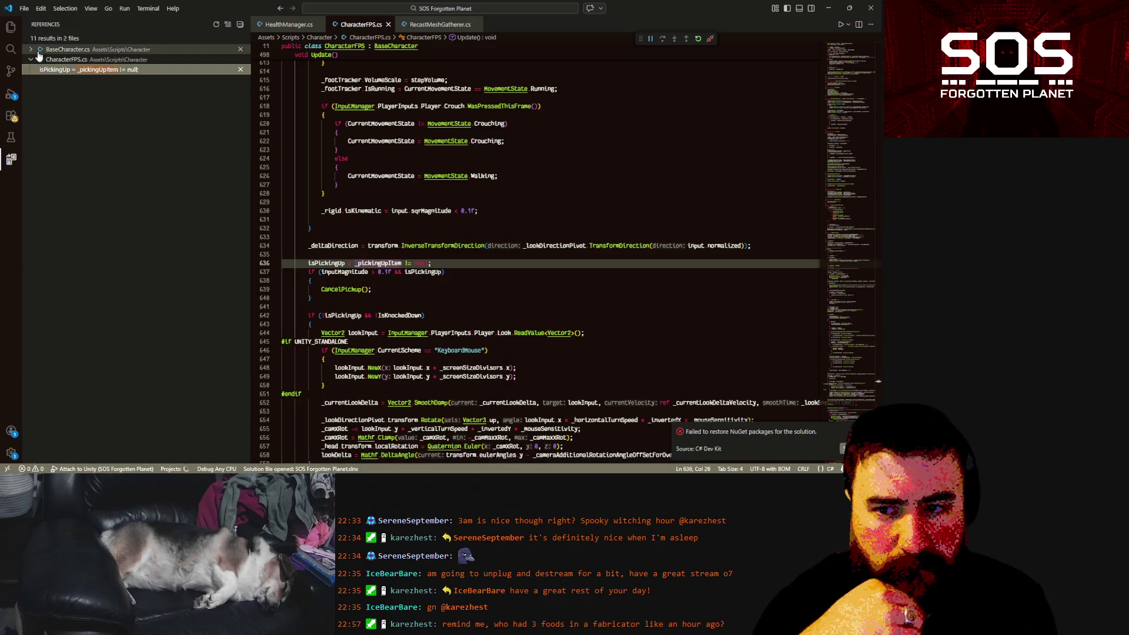
# - Comment out the LookAt call on line 230 of BaseCharacter.cs, then stop the Unity playtest
pyautogui.click(69, 60)
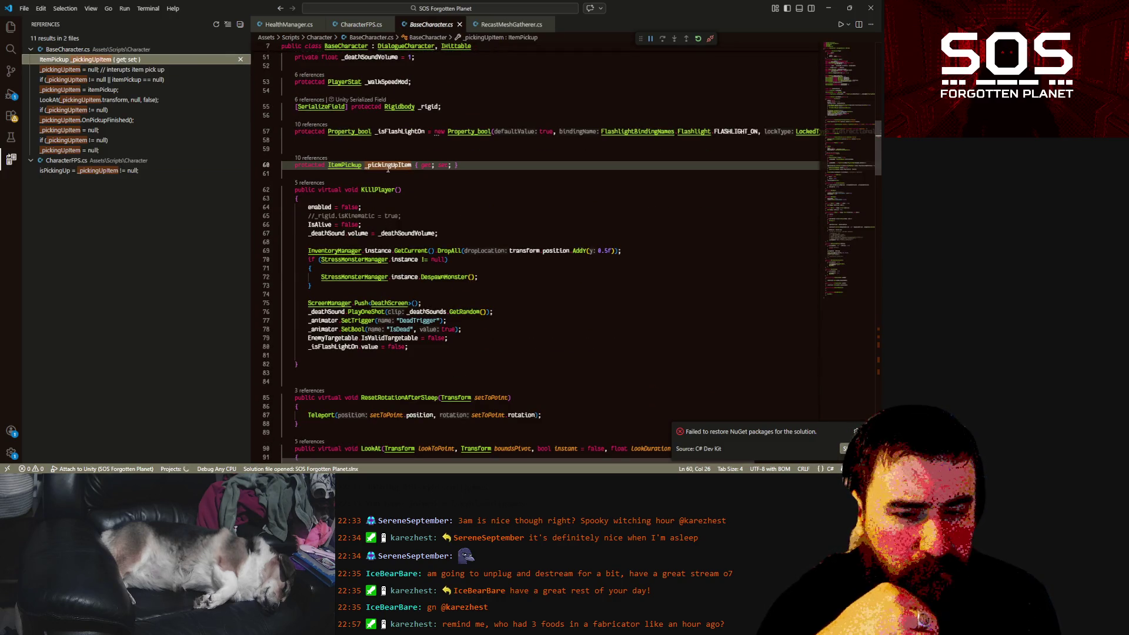
pyautogui.click(130, 81)
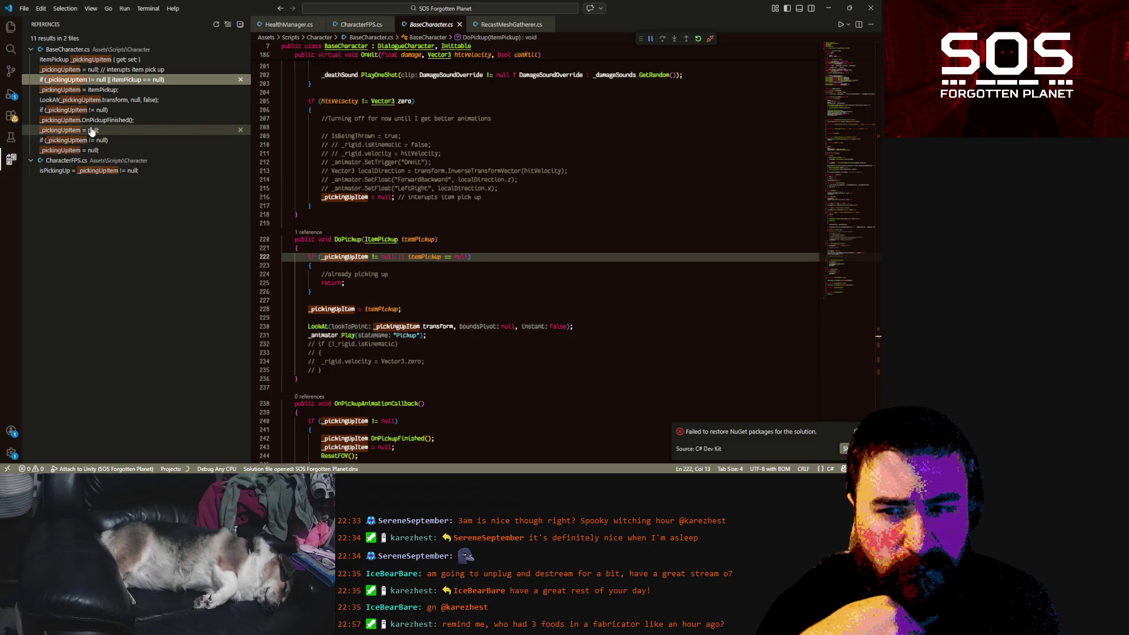
pyautogui.click(107, 90)
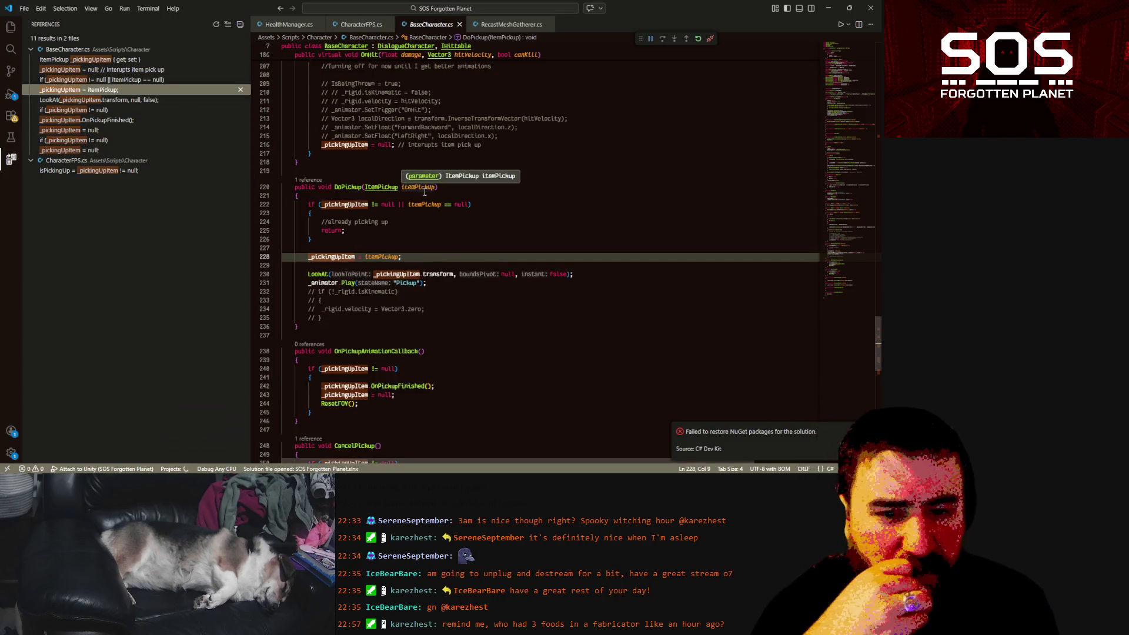
pyautogui.click(320, 274)
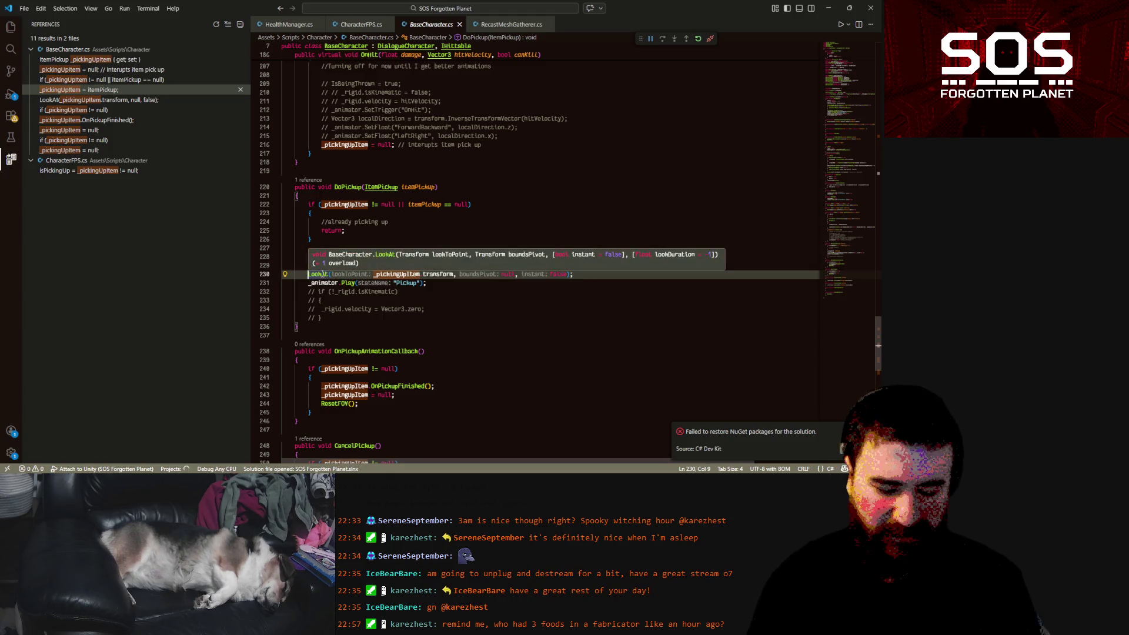
pyautogui.write('//')
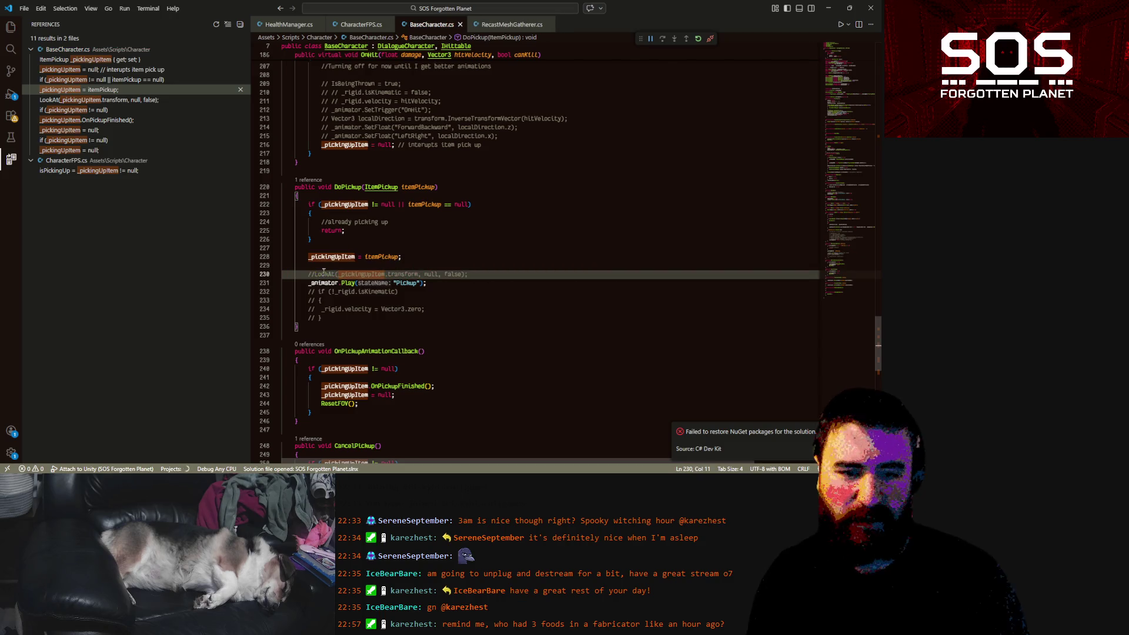
pyautogui.hotkey('alt', 'Tab')
pyautogui.click(470, 33)
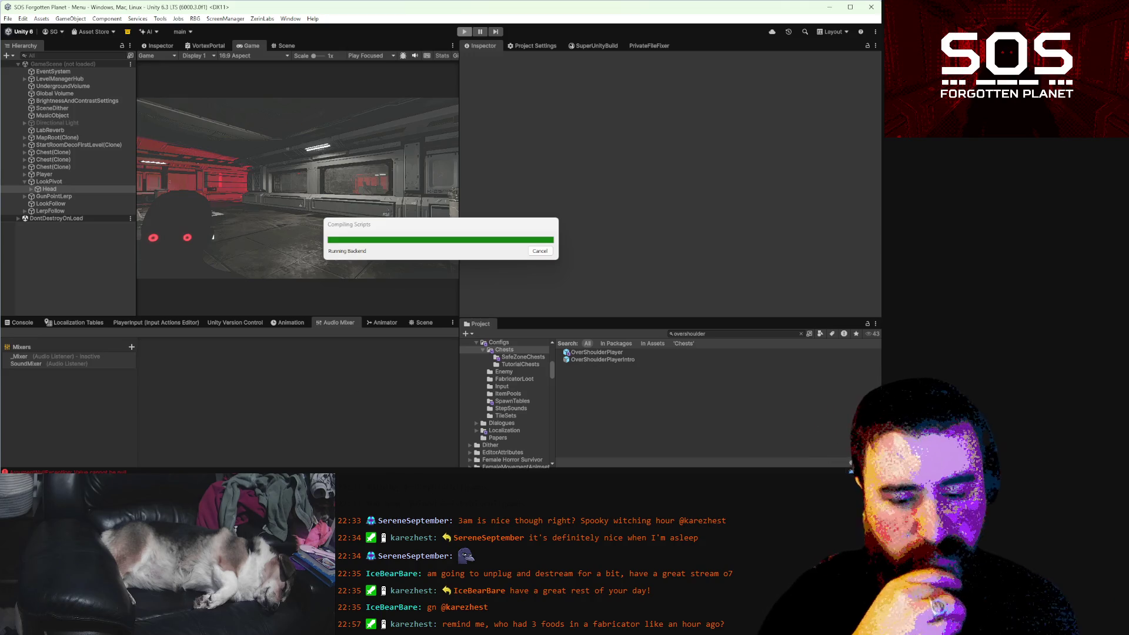
# - Restore the LookAt call on line 230 and list all references to LookAt
pyautogui.hotkey('alt', 'Tab')
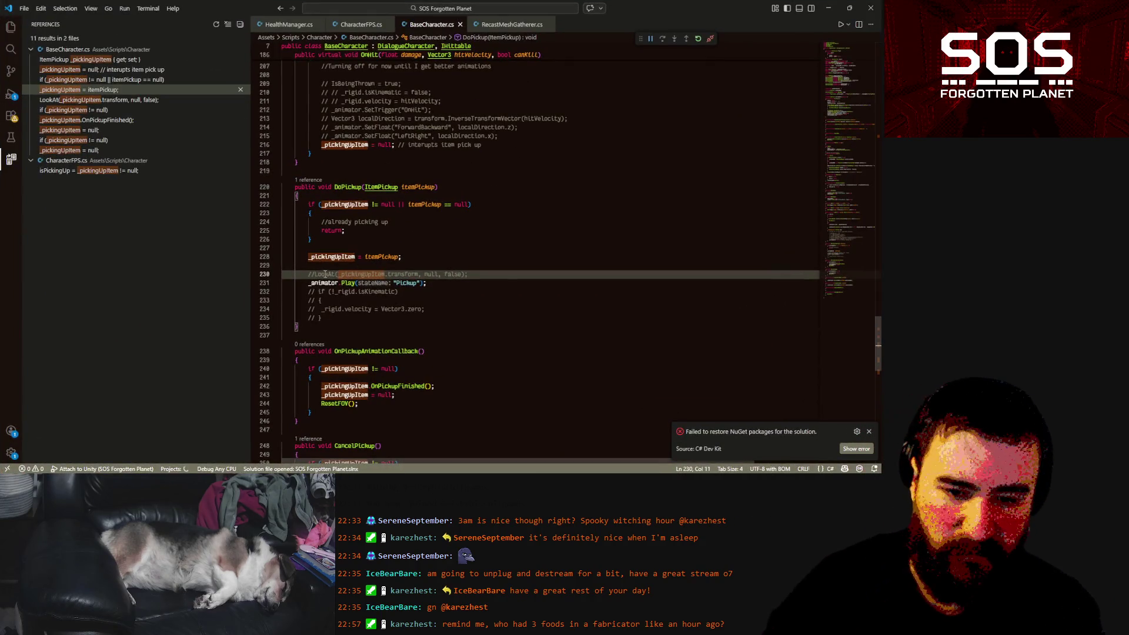
pyautogui.press('BackSpace')
pyautogui.press('BackSpace')
pyautogui.keyDown('ctrl'); pyautogui.click(318, 274); pyautogui.keyUp('ctrl')
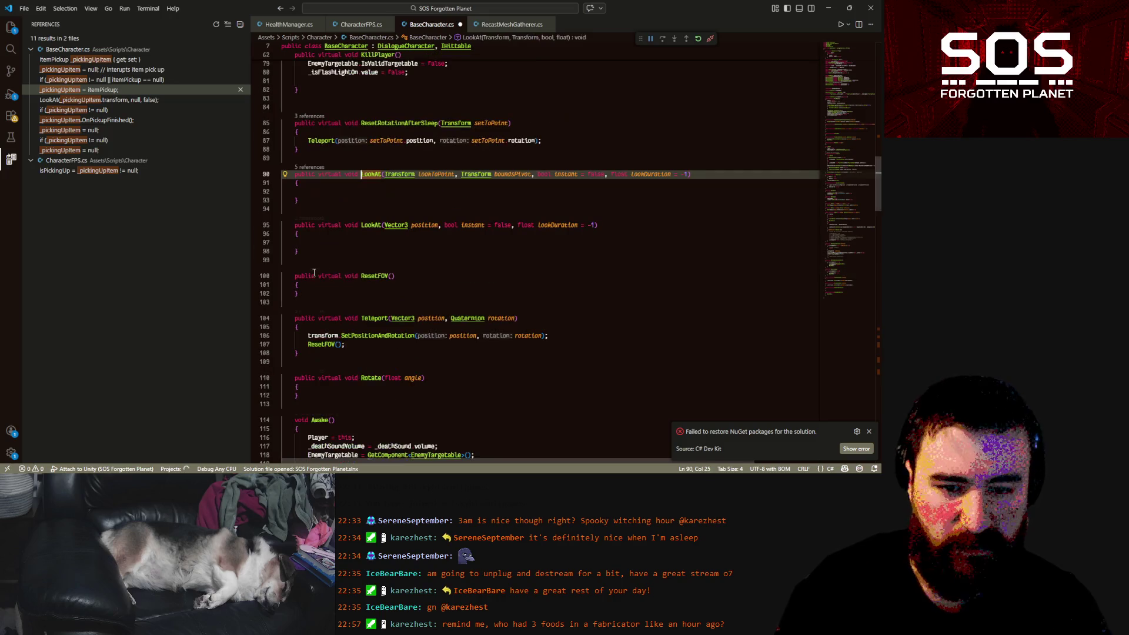
pyautogui.click(315, 169)
# - Open CharacterFPS's LookAt override at line 260, select _playerLookToObject, then return to Unity
pyautogui.click(659, 234)
pyautogui.click(723, 241)
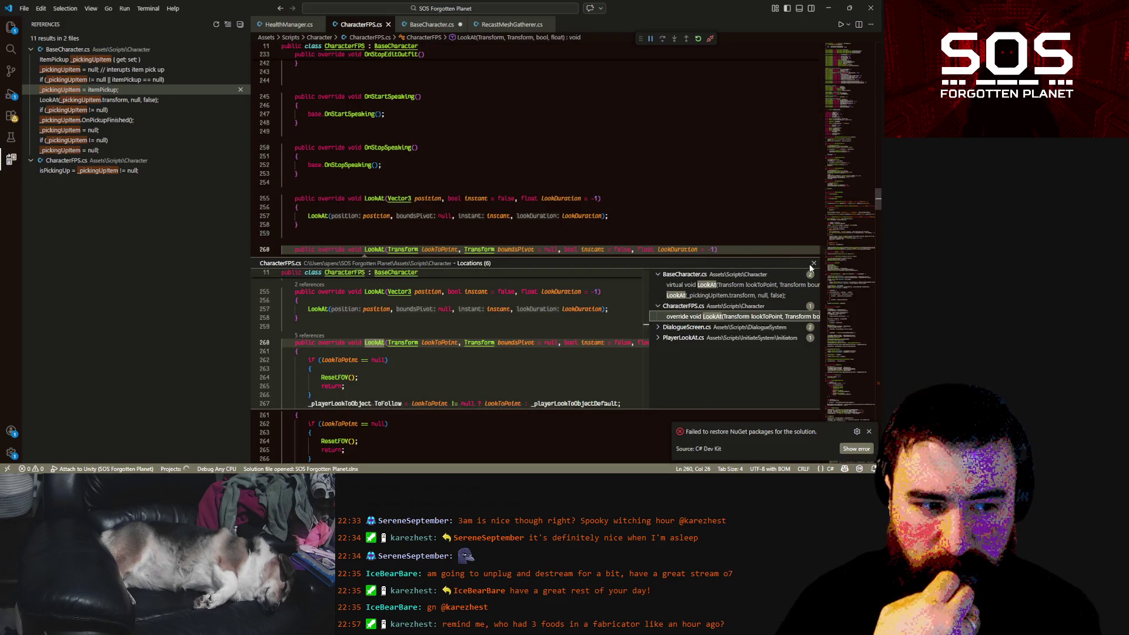
pyautogui.click(813, 263)
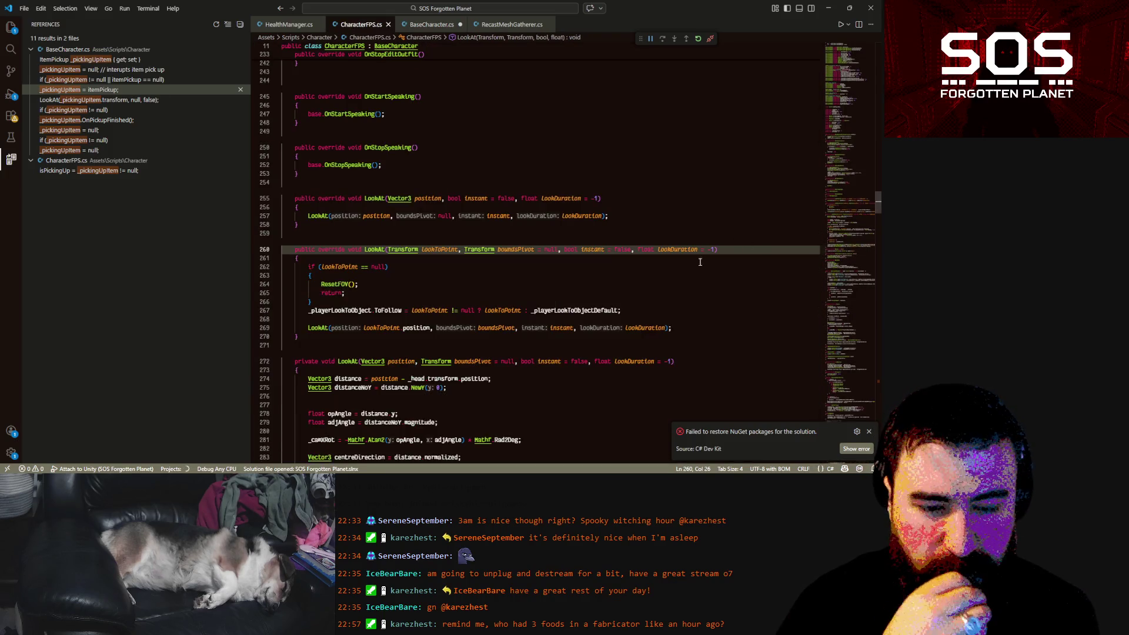
pyautogui.doubleClick(354, 308)
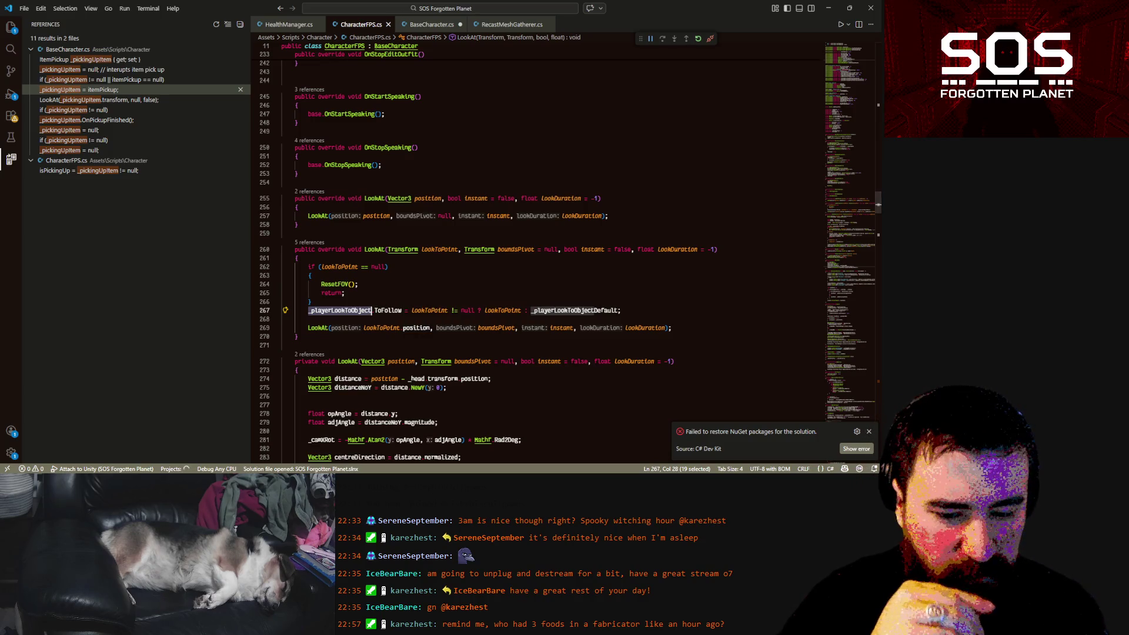
pyautogui.hotkey('alt', 'Tab')
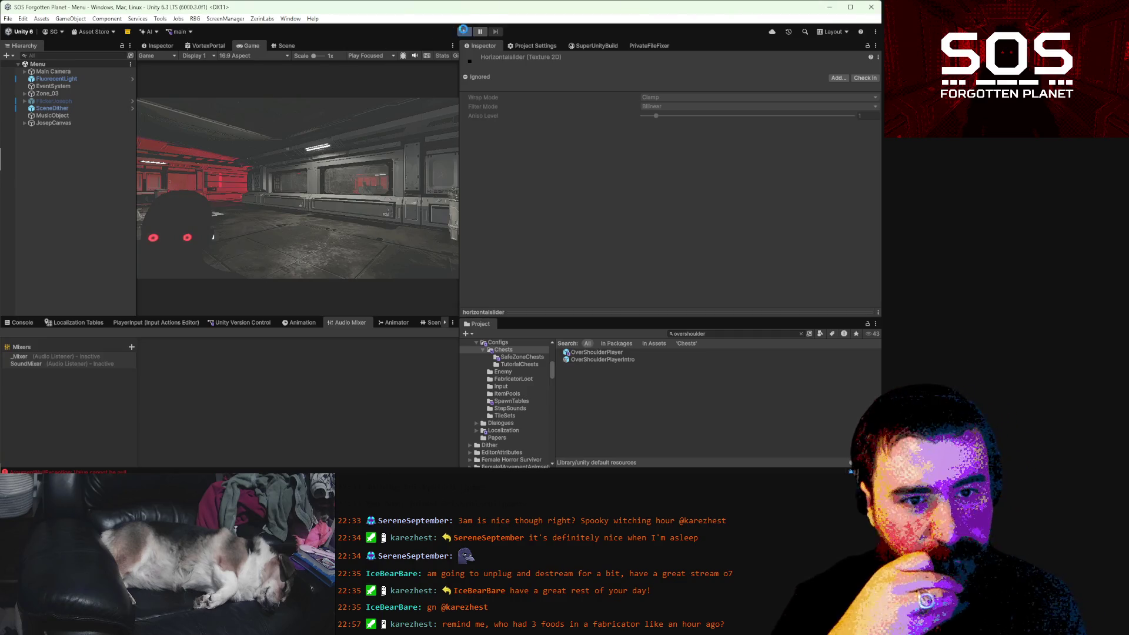
# - Start Play mode, then go back to CharacterFPS.cs while assets import
pyautogui.click(463, 30)
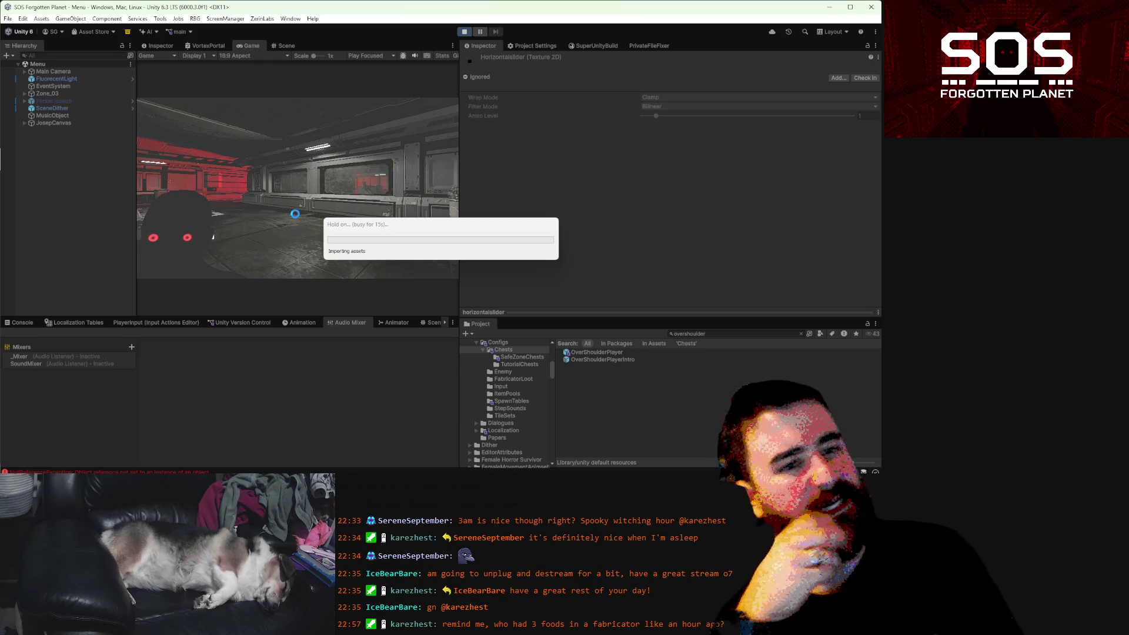
pyautogui.hotkey('alt', 'Tab')
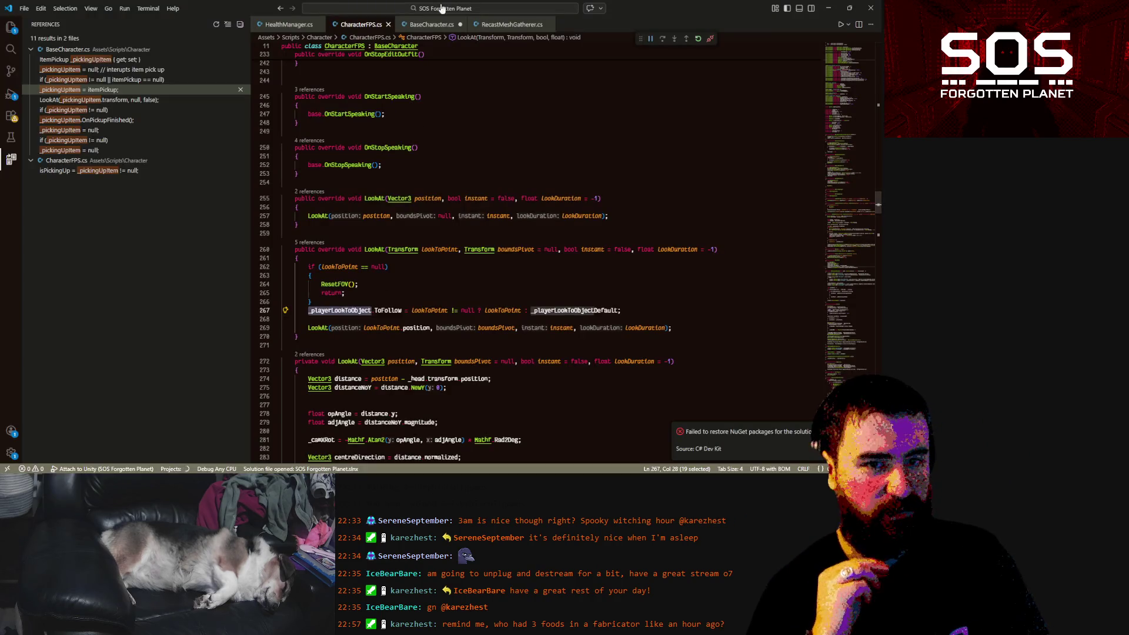
# - Comment out DoPickup's LookAt call on line 230 of BaseCharacter.cs, save, and refocus Unity
pyautogui.click(430, 24)
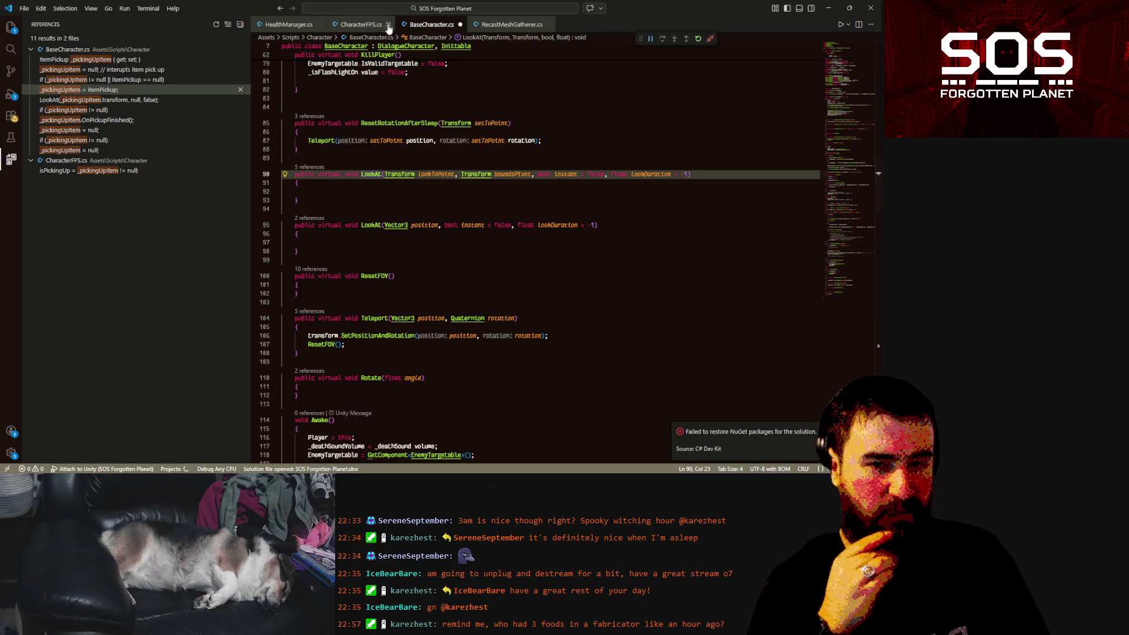
pyautogui.click(439, 181)
pyautogui.hotkey('alt', 'Left')
pyautogui.hotkey('alt', 'Left')
pyautogui.hotkey('alt', 'Left')
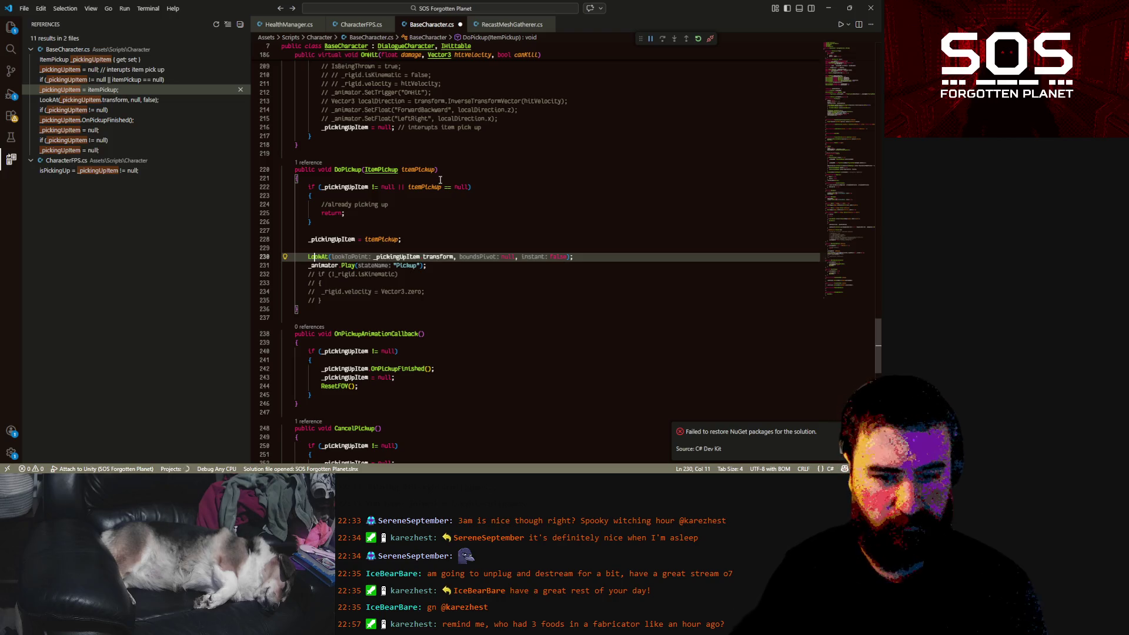
pyautogui.press('Home')
pyautogui.write('//')
pyautogui.hotkey('ctrl', 's')
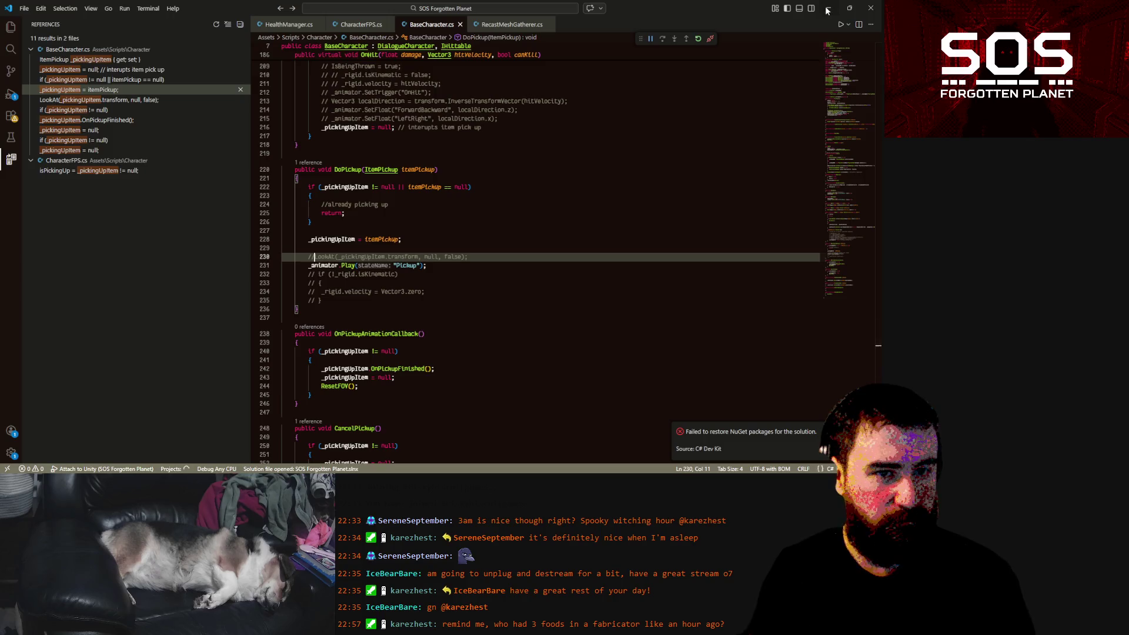
pyautogui.click(827, 8)
pyautogui.click(462, 33)
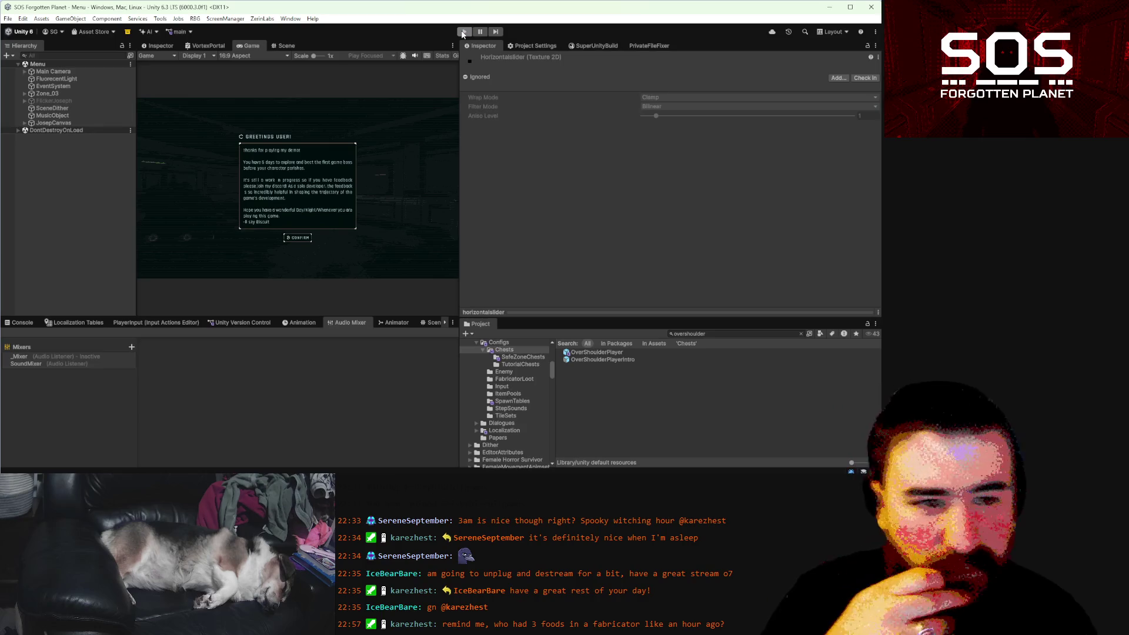
# - Restart the playtest, dismiss the greeting, and load a saved game slot
pyautogui.click(462, 32)
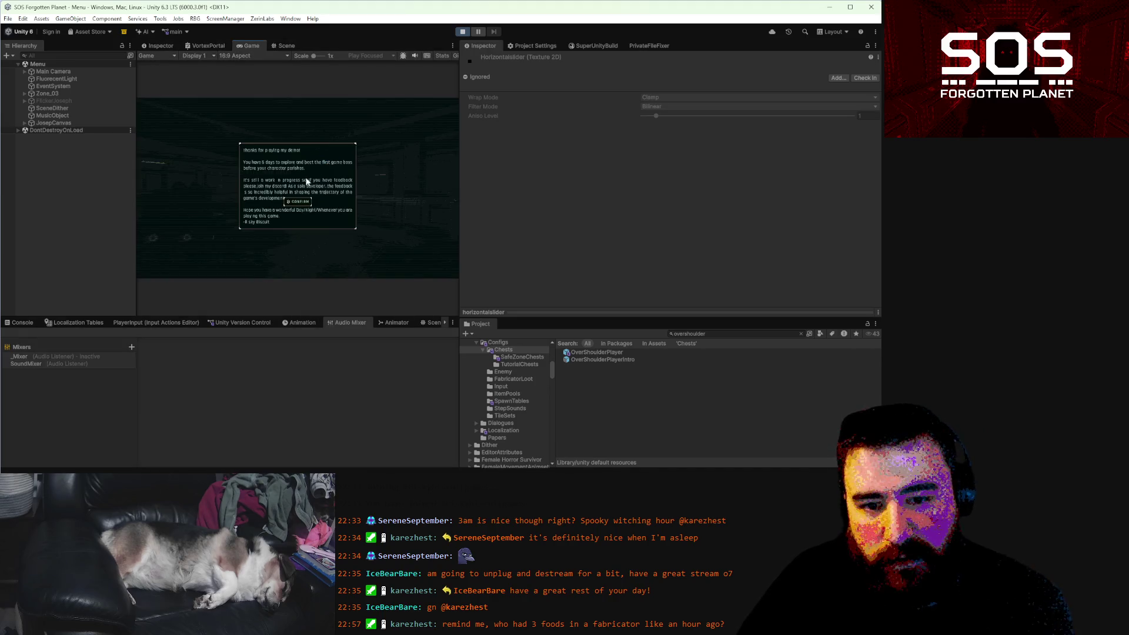
pyautogui.click(293, 235)
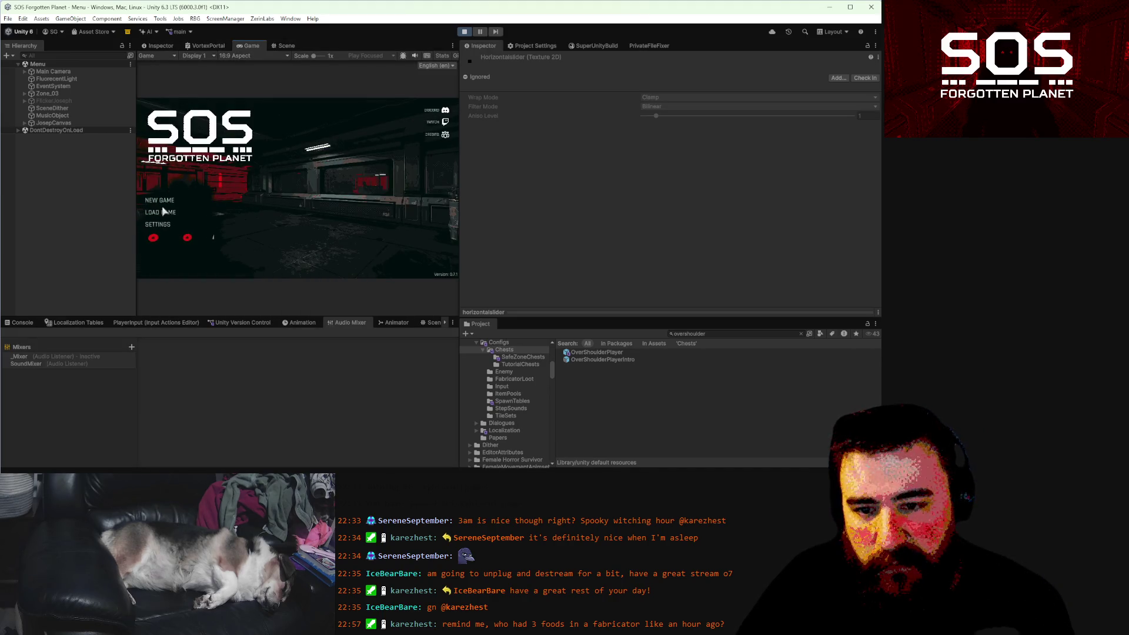
pyautogui.click(166, 214)
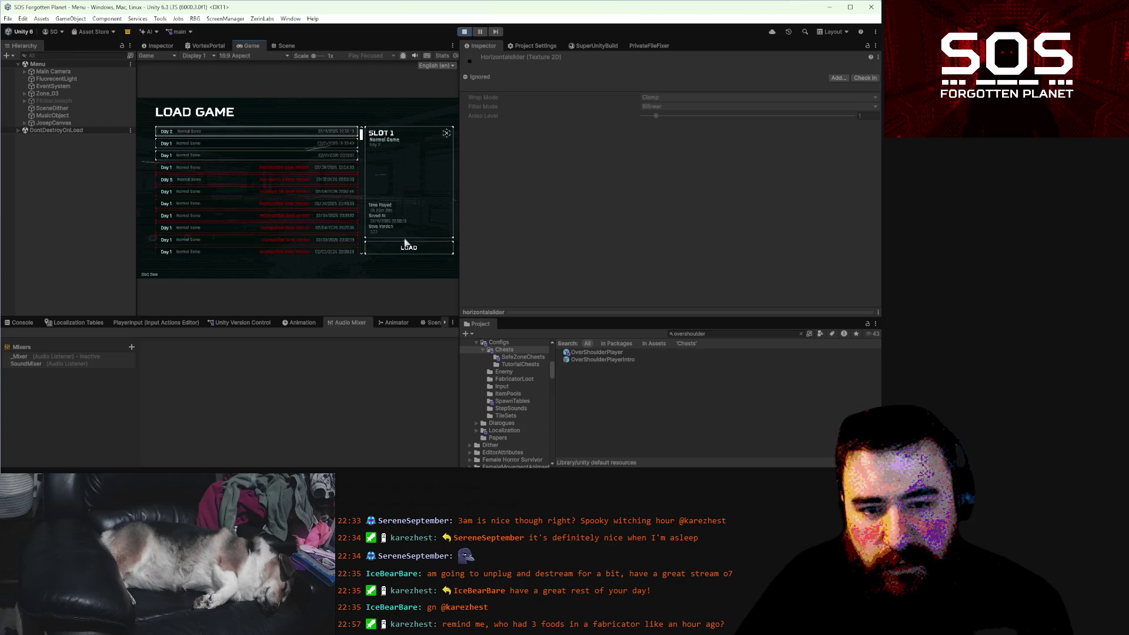
pyautogui.click(405, 250)
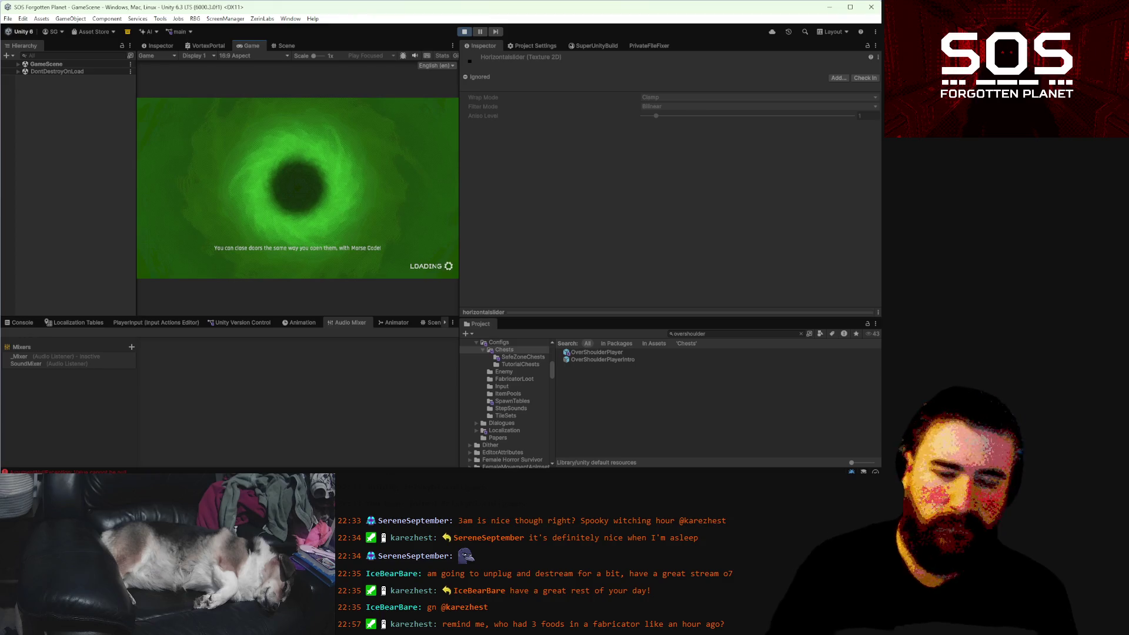
# - Walk into the storage room, check the inventory, and inspect the crate's Red Inject
pyautogui.press('w')
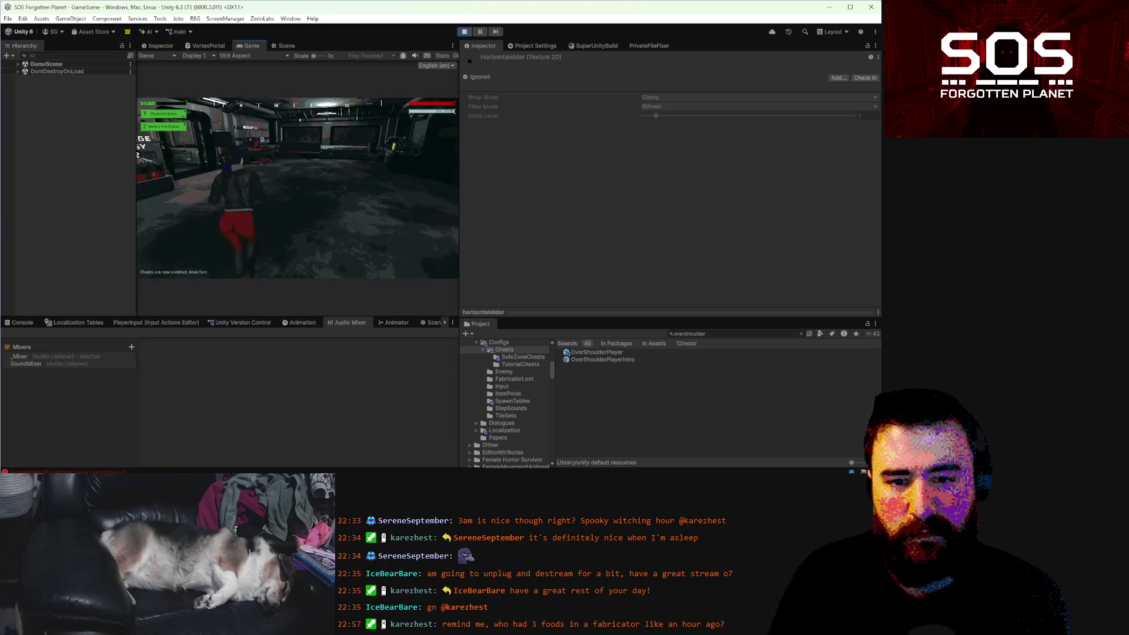
pyautogui.press('Tab')
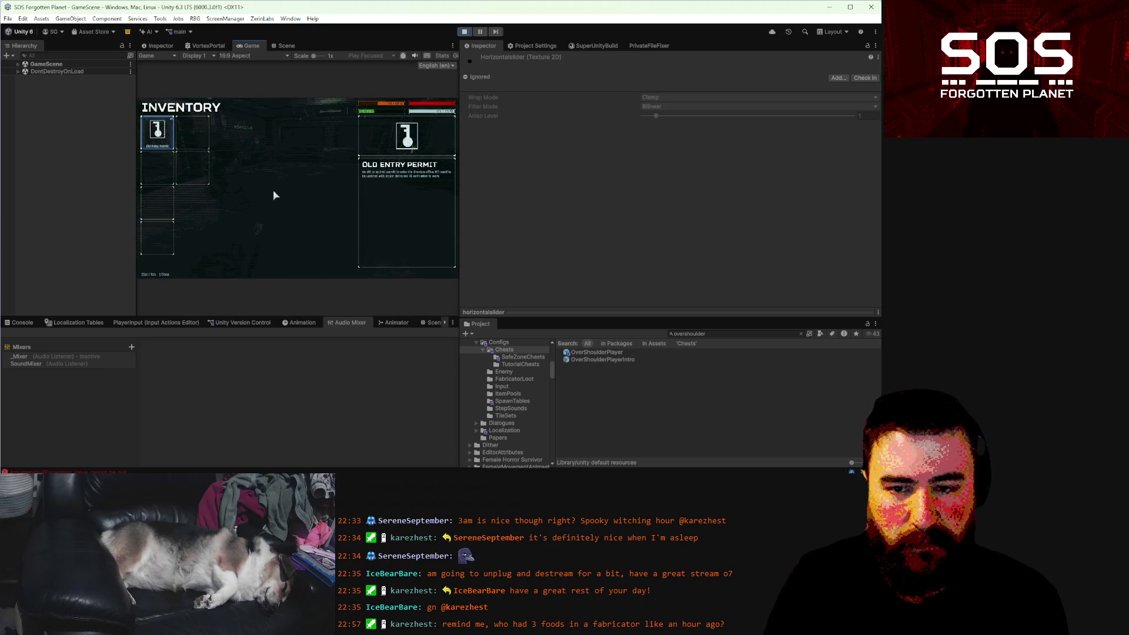
pyautogui.press('Tab')
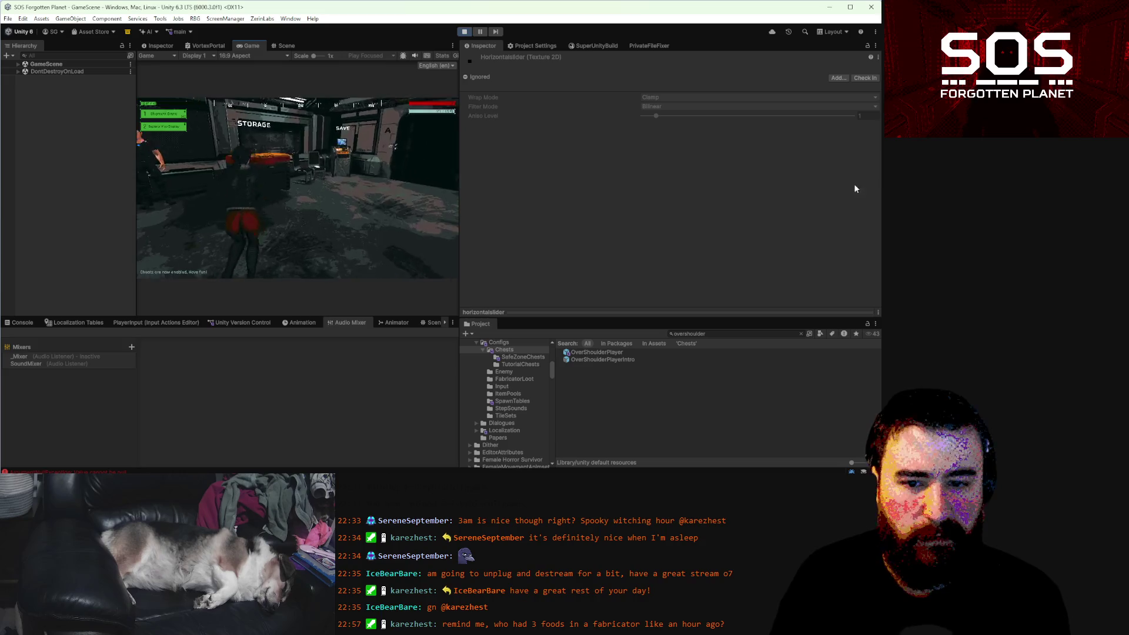
pyautogui.press('e')
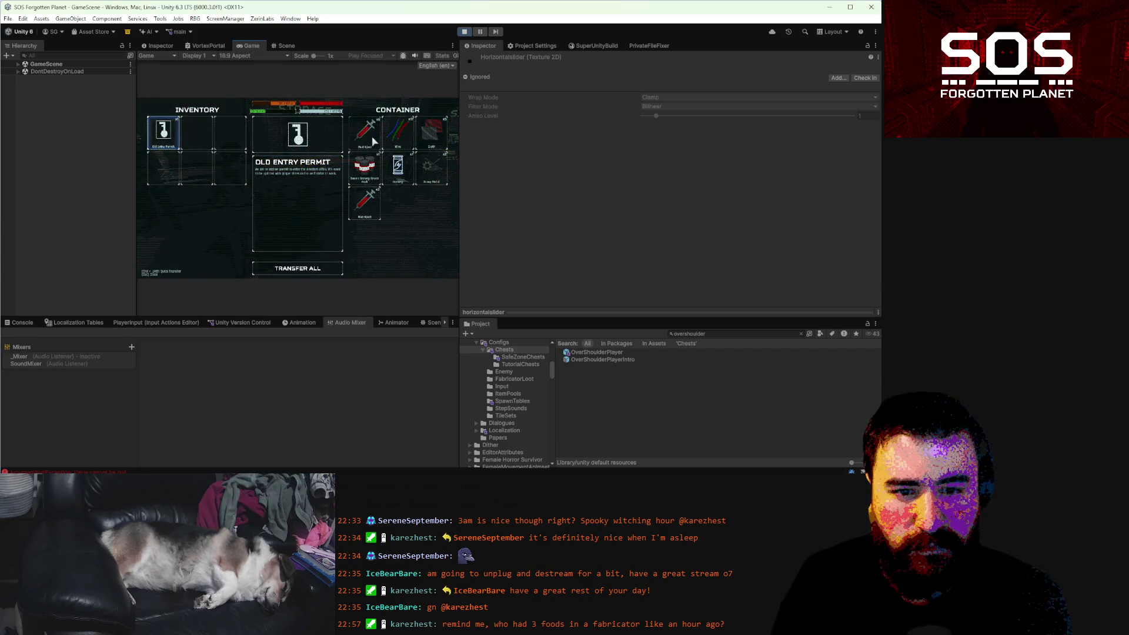
pyautogui.click(368, 135)
pyautogui.press('Tab')
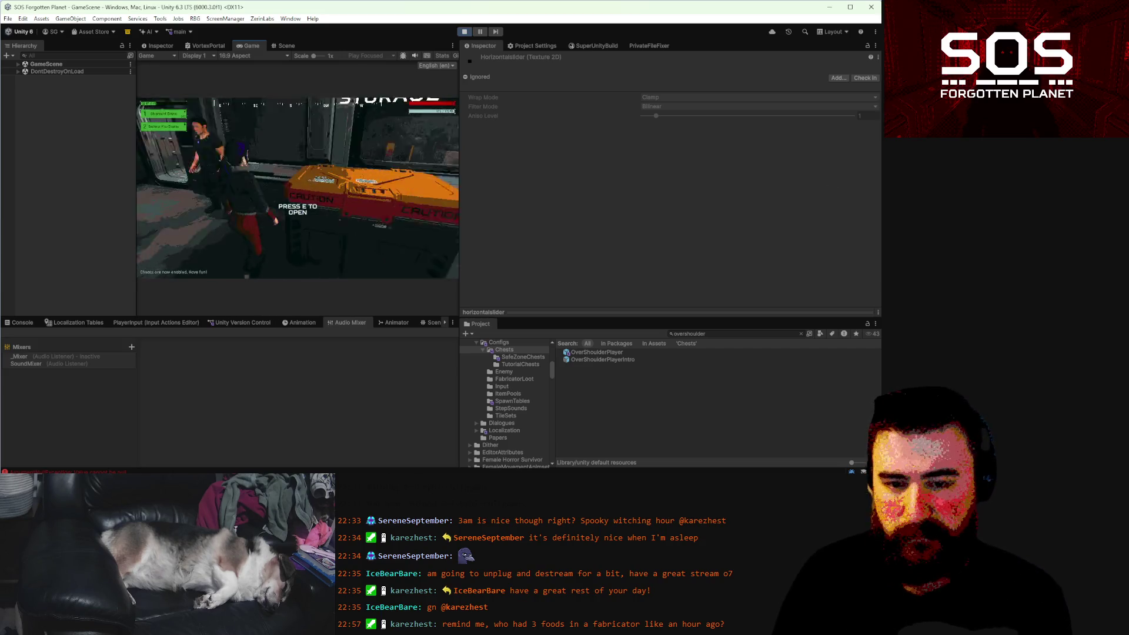
pyautogui.press('Tab')
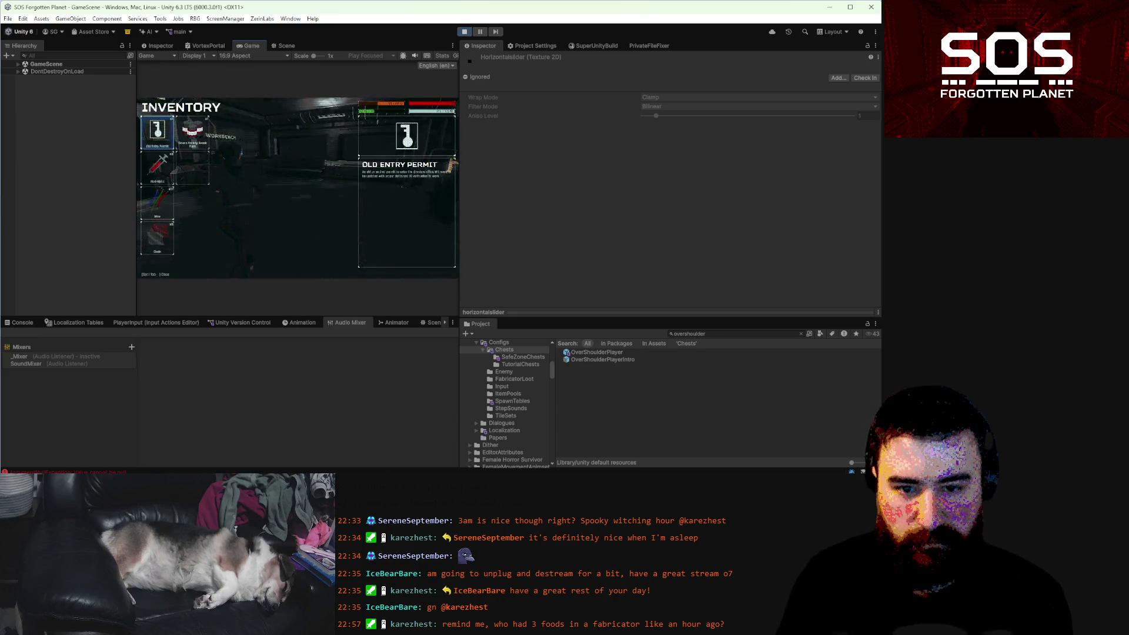
# - Drop the Med-Nject from the inventory, then walk back and pick it up
pyautogui.click(164, 165)
pyautogui.click(421, 267)
pyautogui.press('Tab')
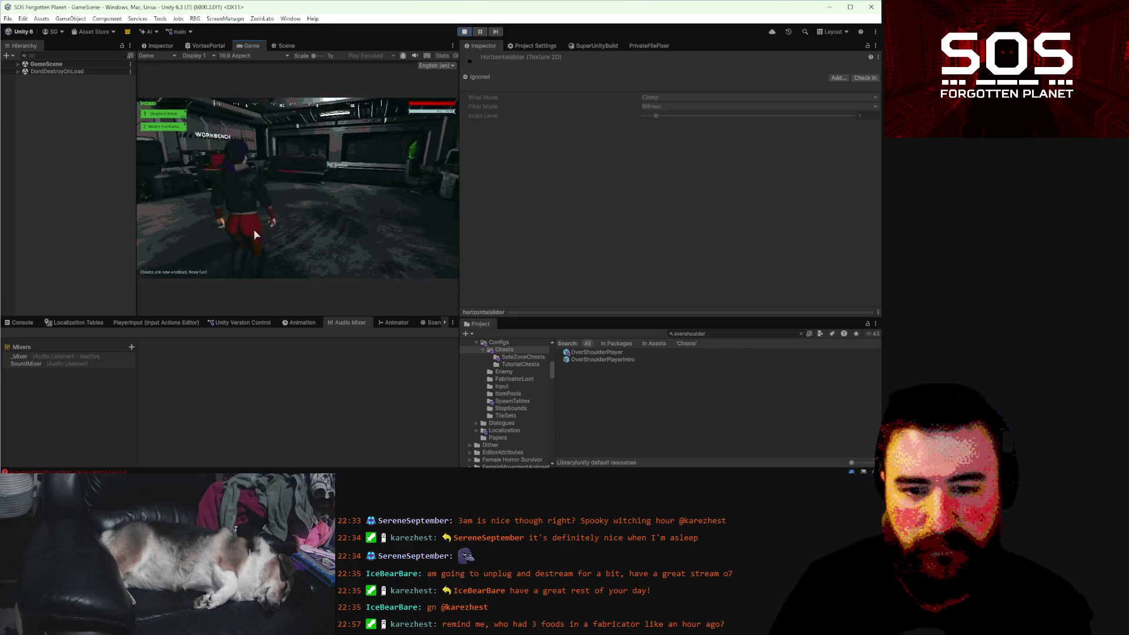
pyautogui.press('w')
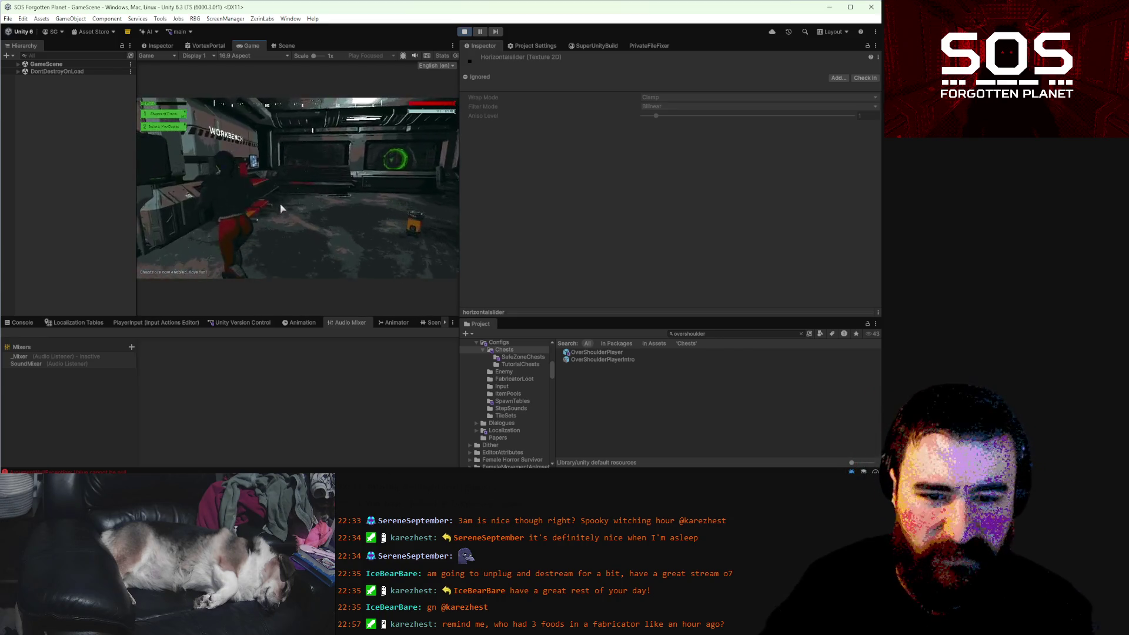
pyautogui.press('w')
pyautogui.press('e')
pyautogui.press('w')
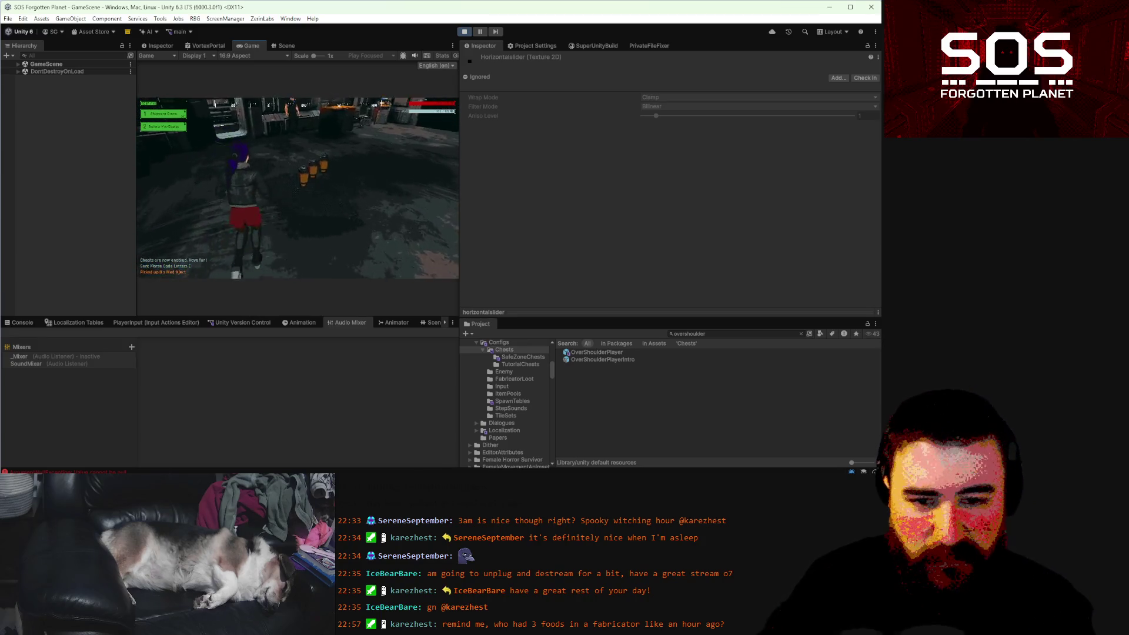
# - Pick up the 17 wire, snack pack and 5 cloth, then run back into storage
pyautogui.press('w')
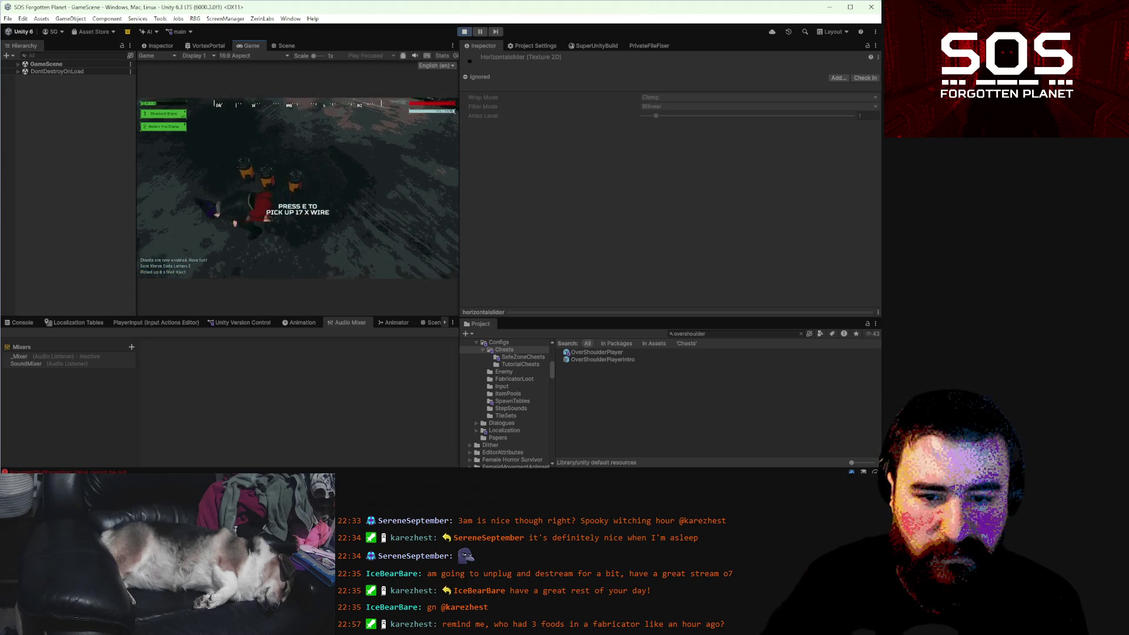
pyautogui.press('e')
pyautogui.press('w')
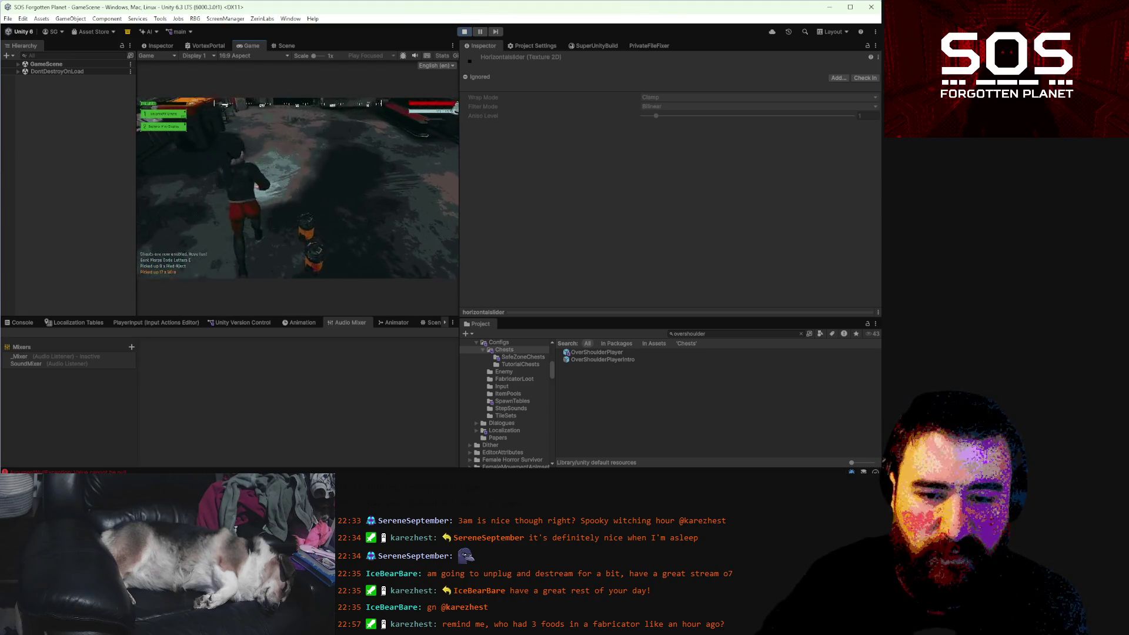
pyautogui.press('w')
pyautogui.press('e')
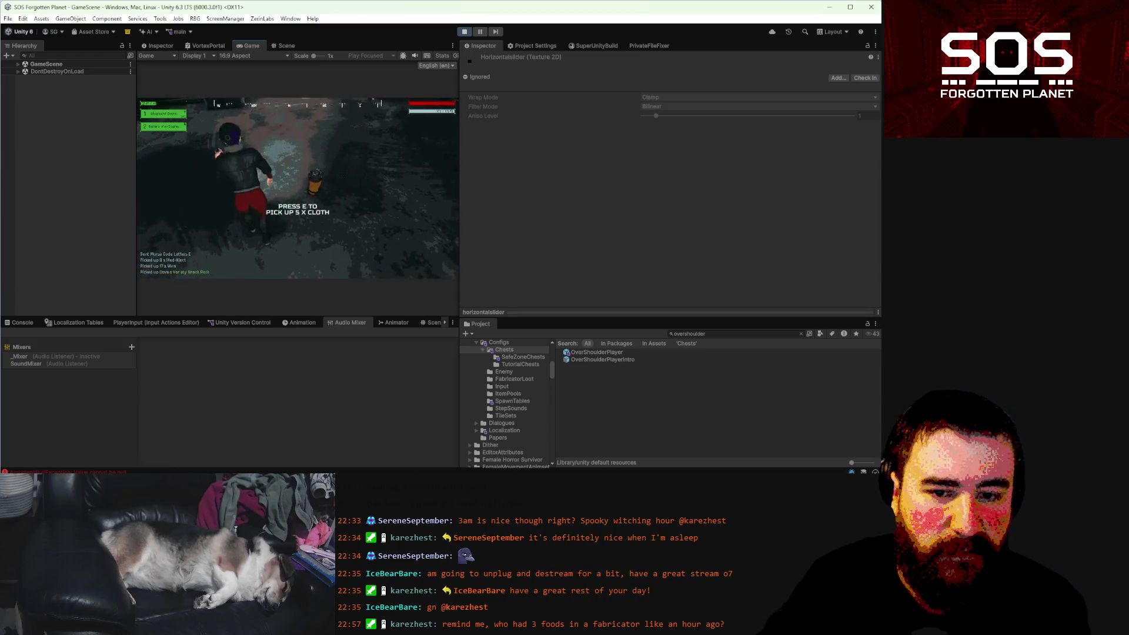
pyautogui.press('e')
pyautogui.press('w')
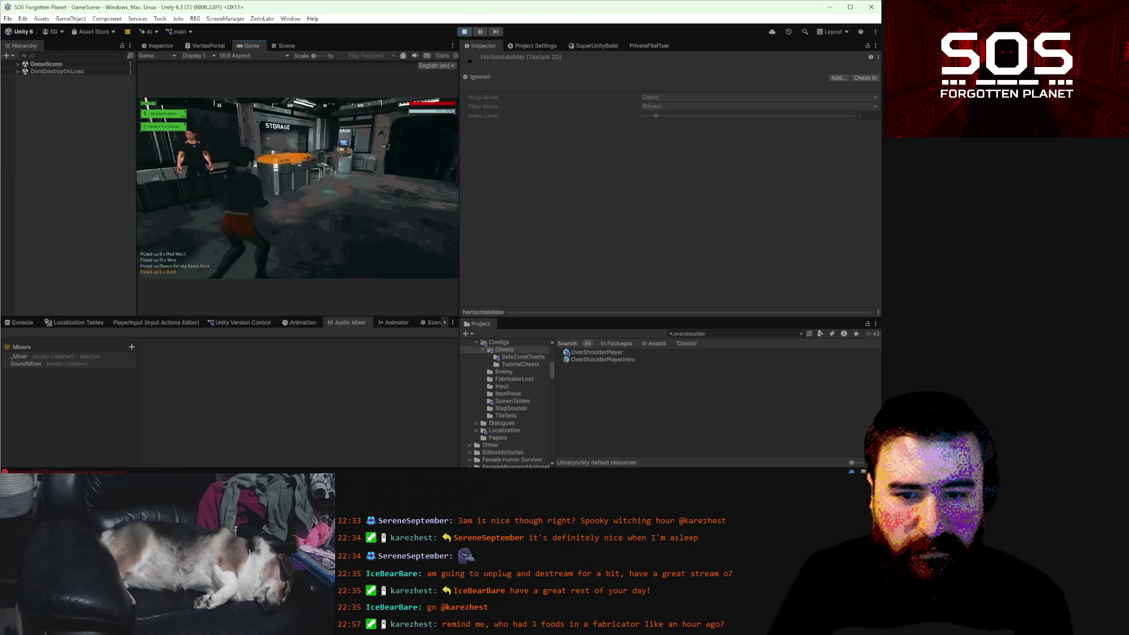
pyautogui.press('w')
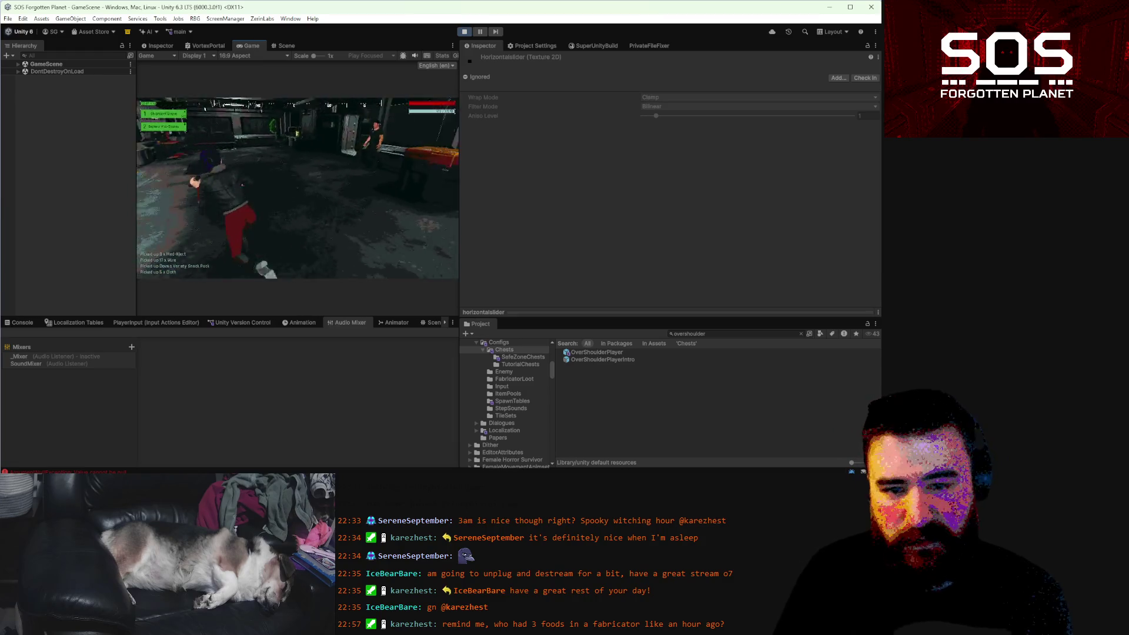
pyautogui.press('w')
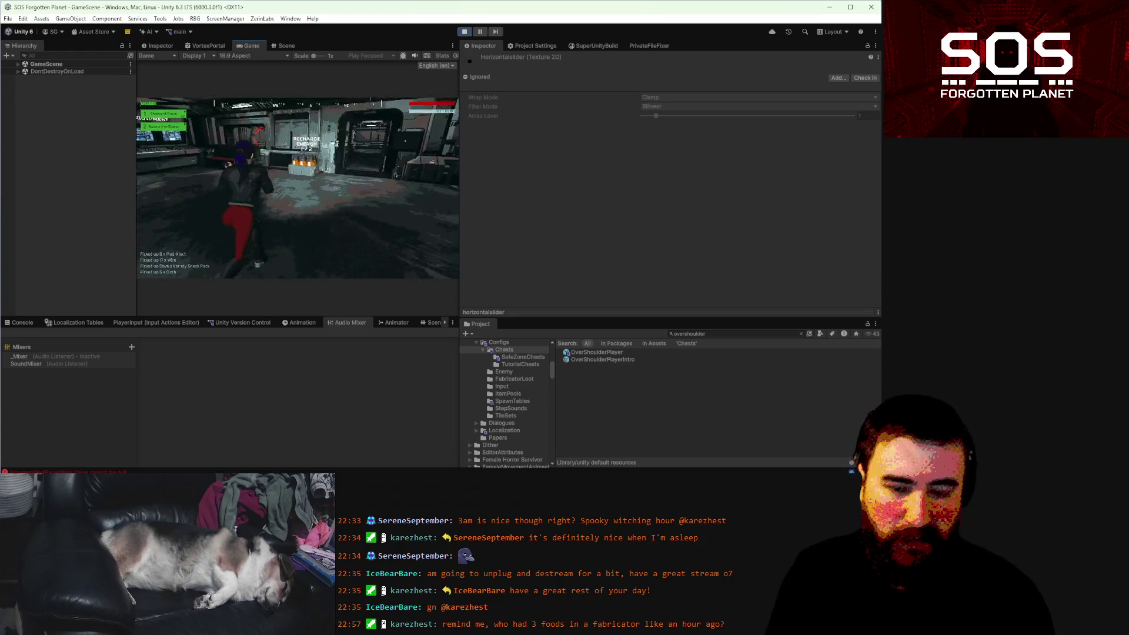